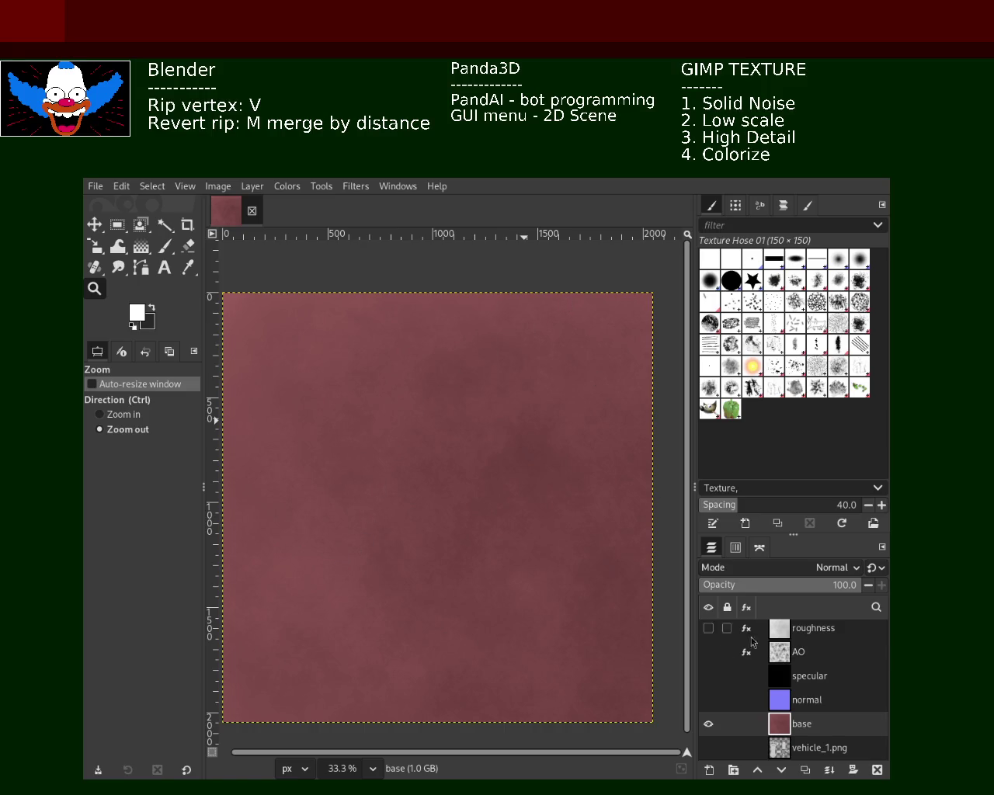
- Delete the roughness-through-base layers and the metallic layer, leaving only vehicle_1.png
{"action": "mouse_move", "coordinate": [808, 652]}
{"action": "left_click", "coordinate": [786, 631], "text": "shift"}
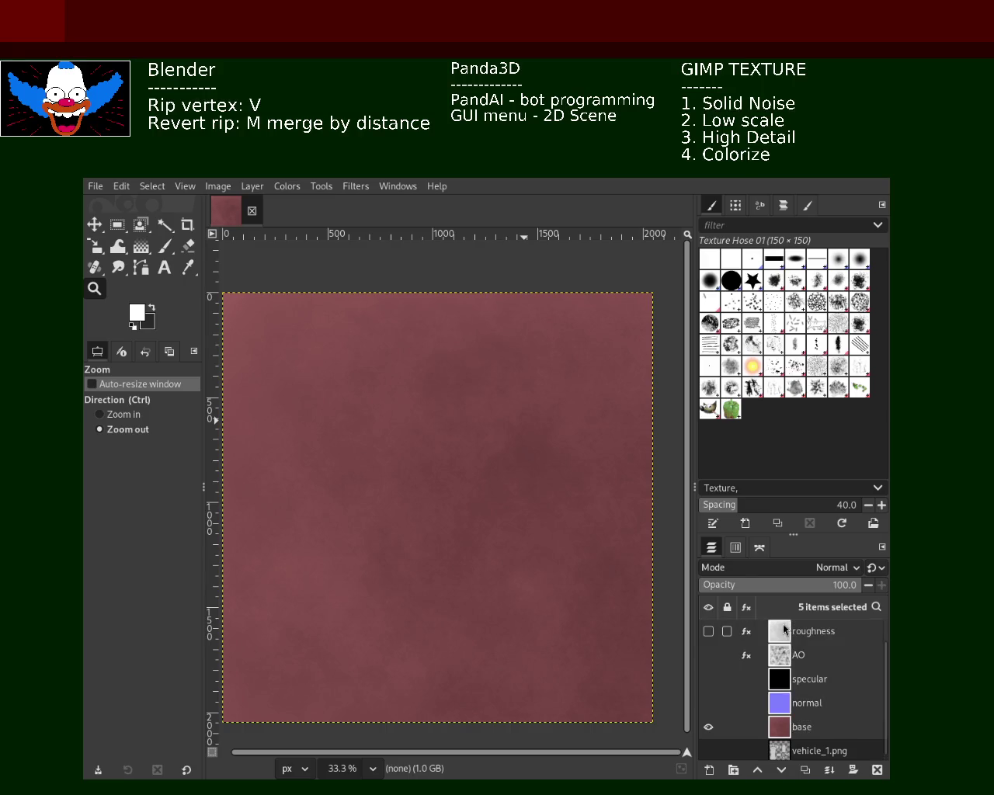
{"action": "left_click", "coordinate": [878, 770]}
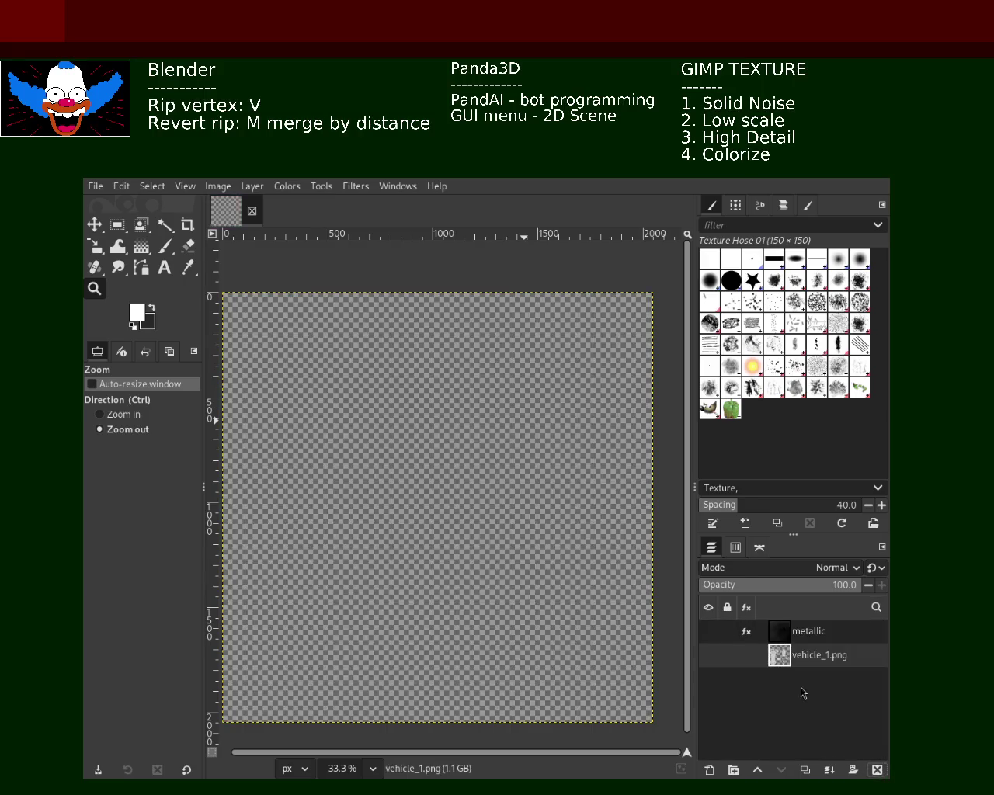
{"action": "left_click", "coordinate": [877, 770]}
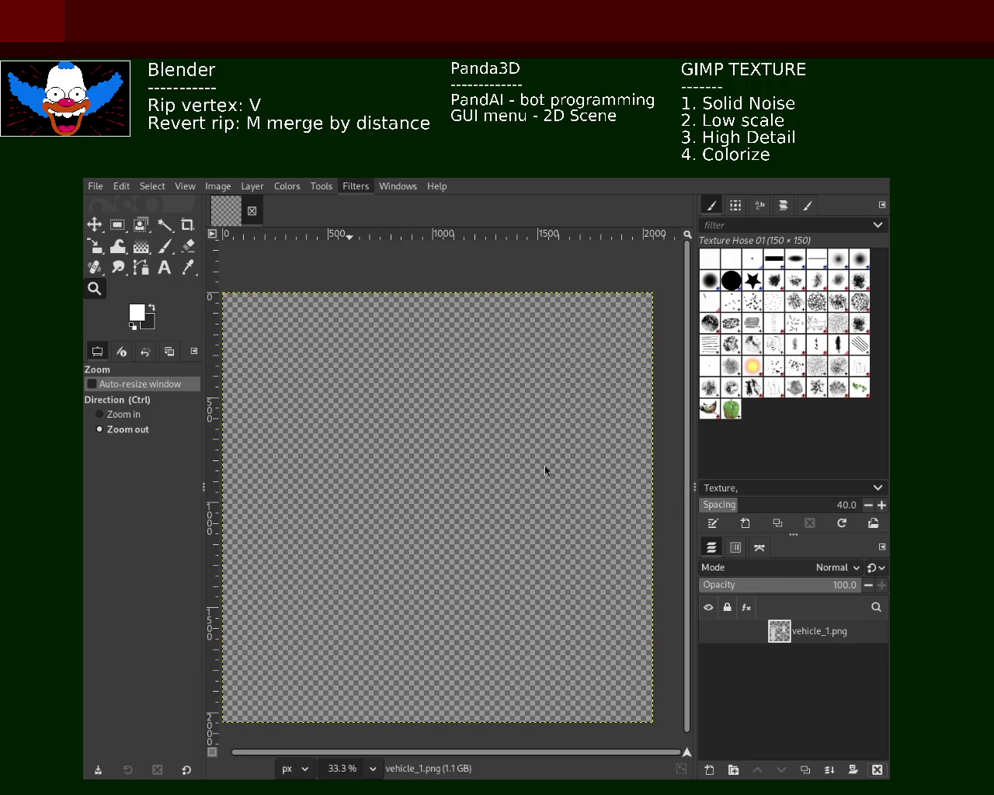
{"action": "key", "text": "ctrl+f"}
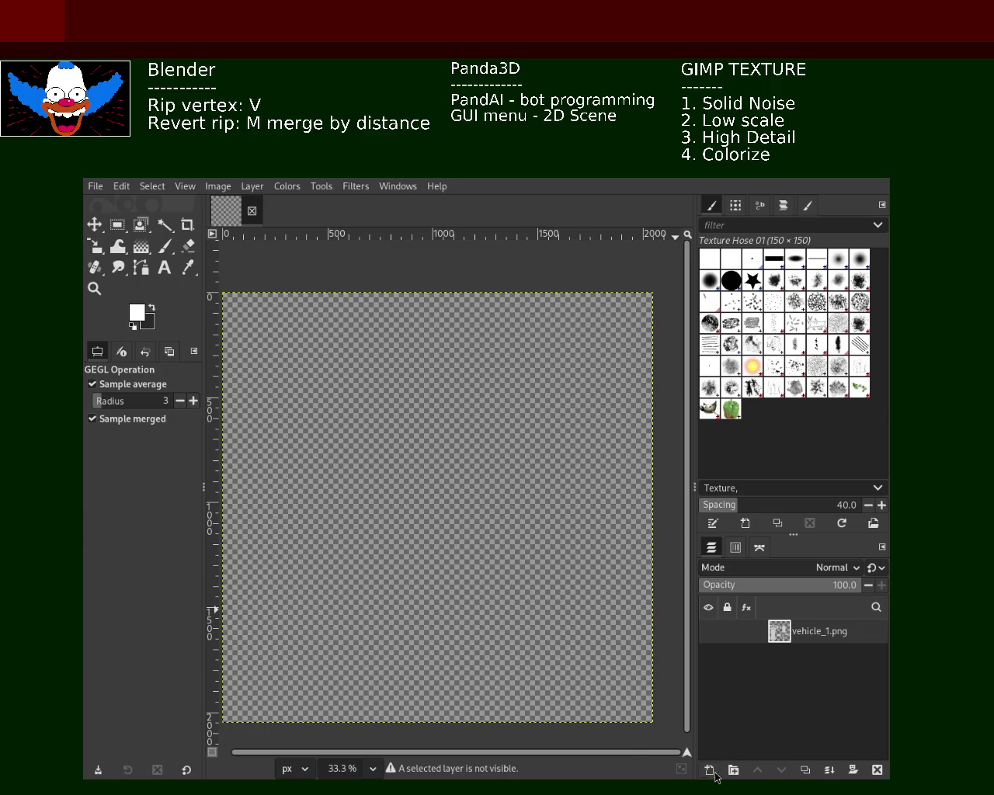
- Add a new layer above vehicle_1.png and fill it with grey Solid Noise
{"action": "key", "text": "shift+ctrl+n"}
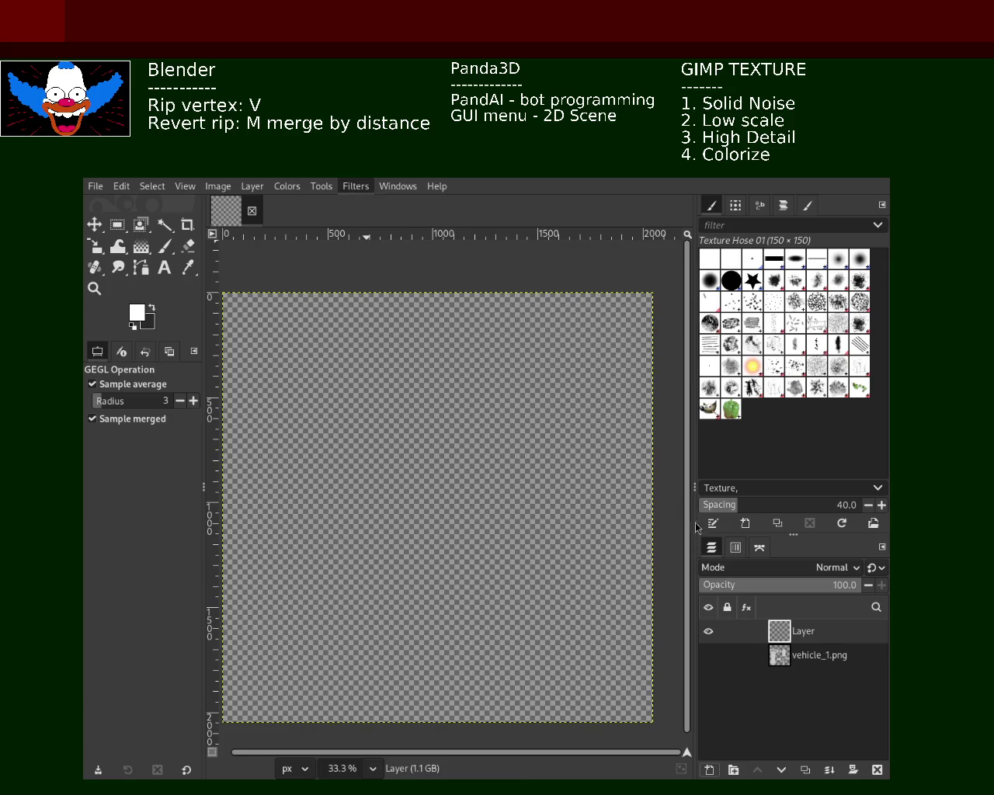
{"action": "key", "text": "ctrl+f"}
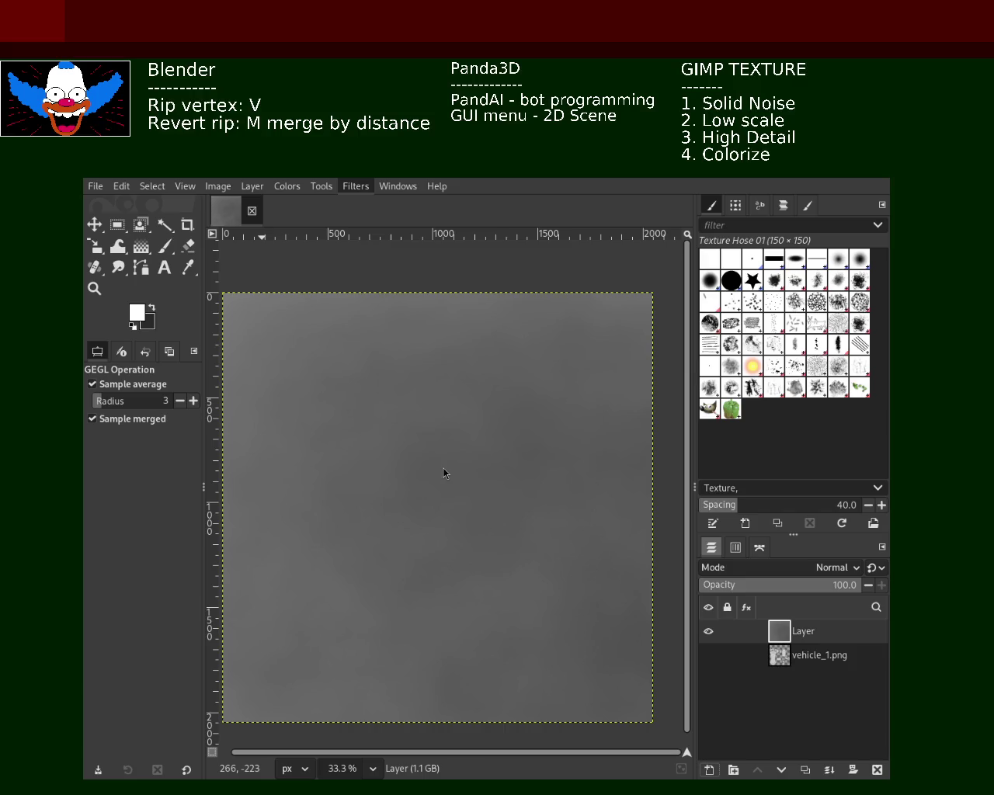
{"action": "key", "text": "Return"}
{"action": "key", "text": "ctrl+z"}
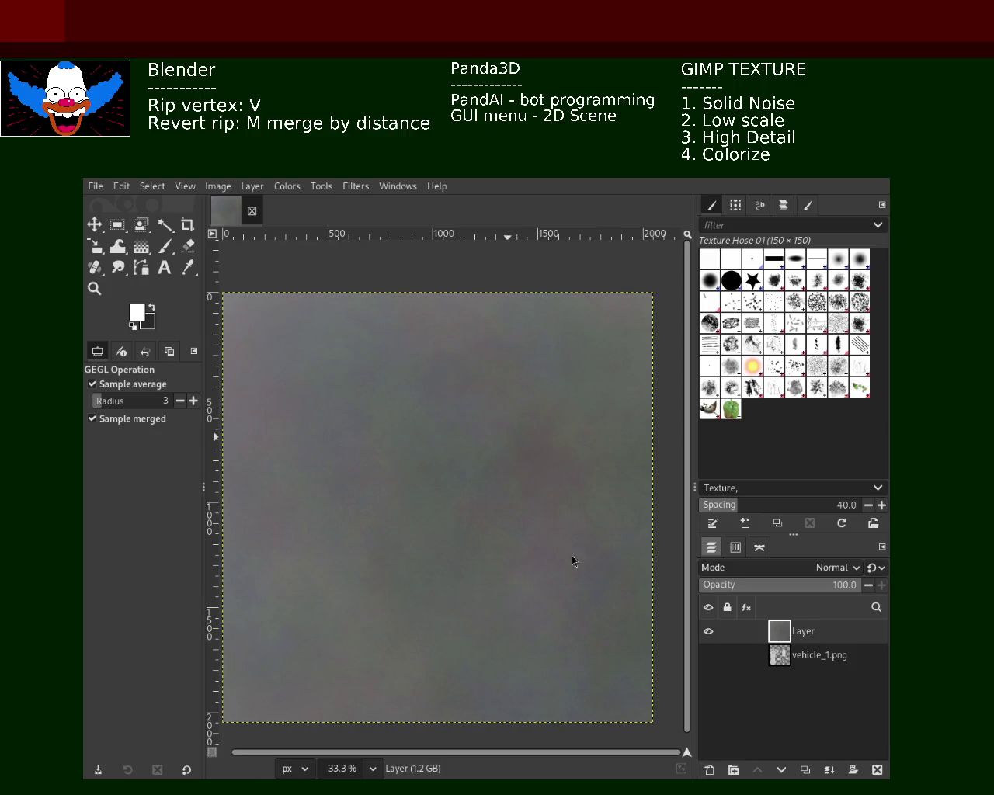
{"action": "left_click", "coordinate": [94, 288]}
{"action": "left_click", "coordinate": [305, 379]}
{"action": "left_click", "coordinate": [380, 419], "text": "ctrl"}
{"action": "left_click", "coordinate": [380, 420], "text": "ctrl"}
{"action": "left_click", "coordinate": [380, 419], "text": "ctrl"}
{"action": "left_click", "coordinate": [440, 479]}
{"action": "left_click", "coordinate": [439, 479]}
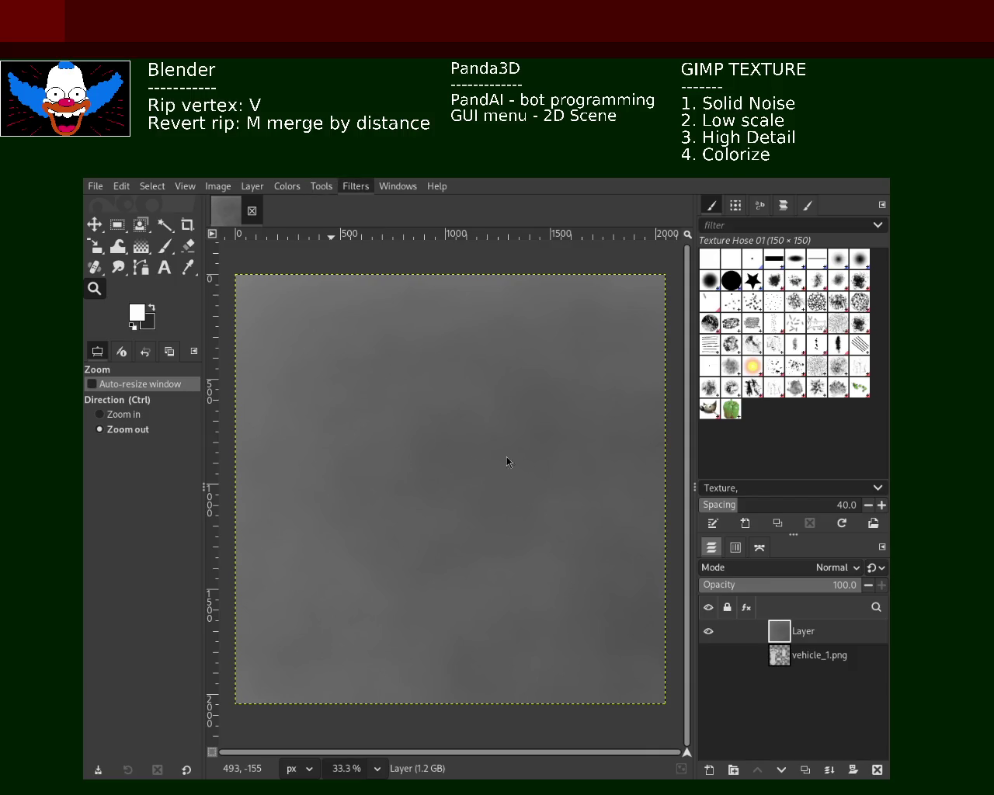
{"action": "key", "text": "ctrl+f"}
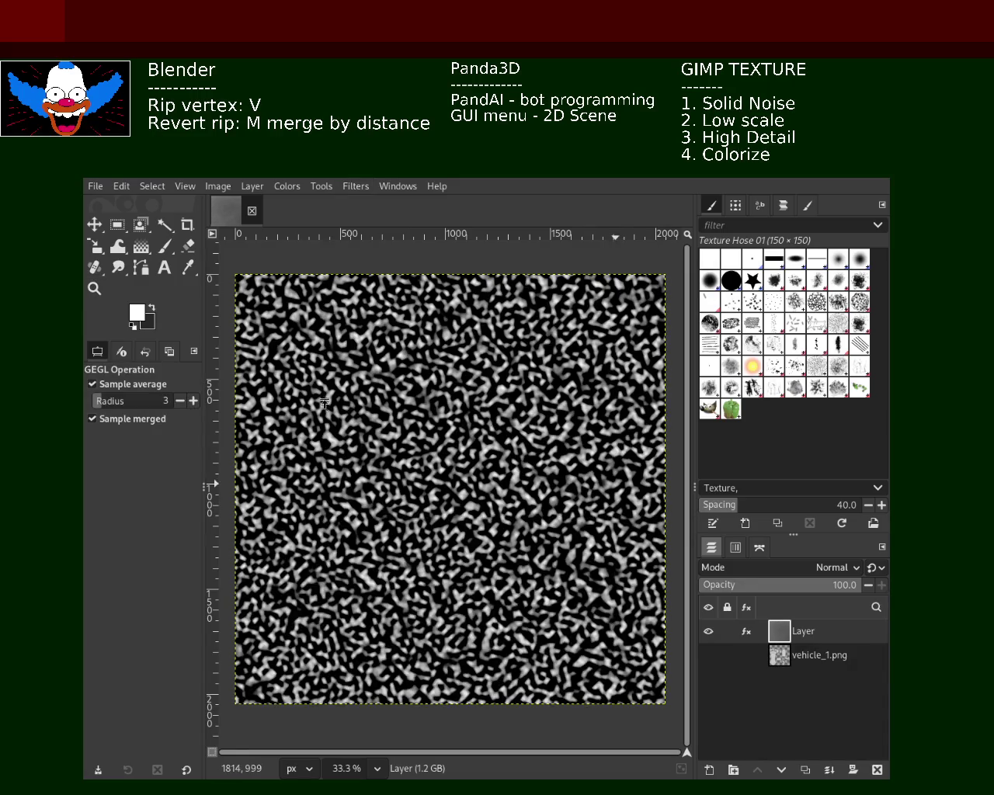
{"action": "key", "text": "ctrl+z"}
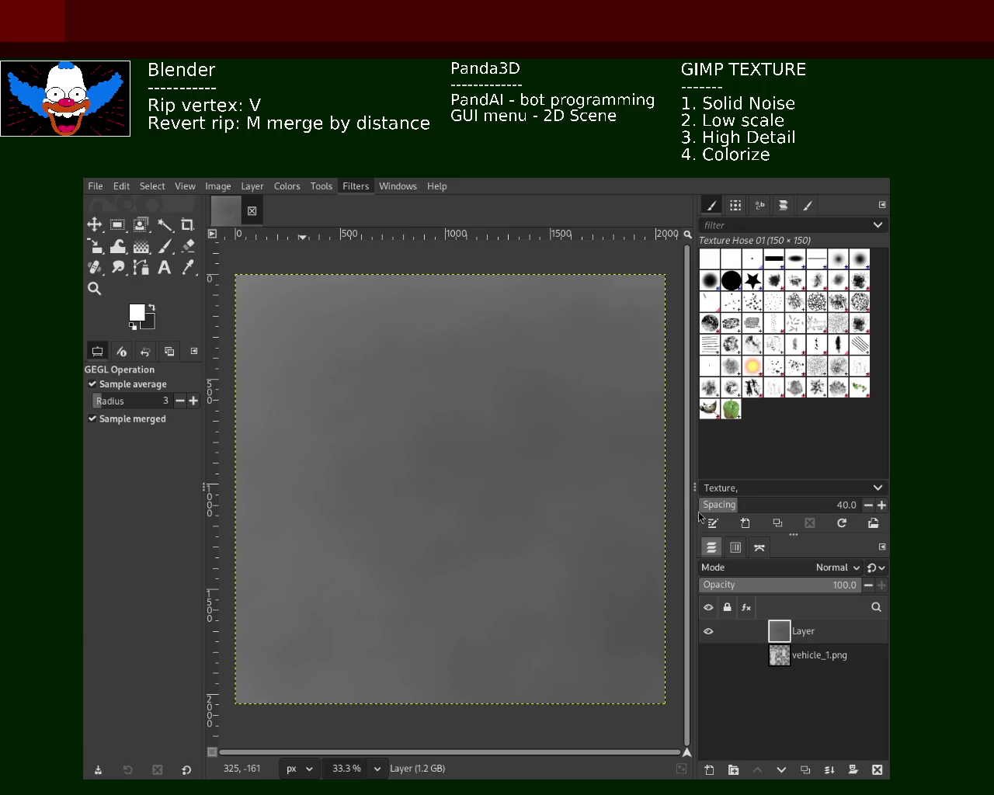
{"action": "key", "text": "ctrl+f"}
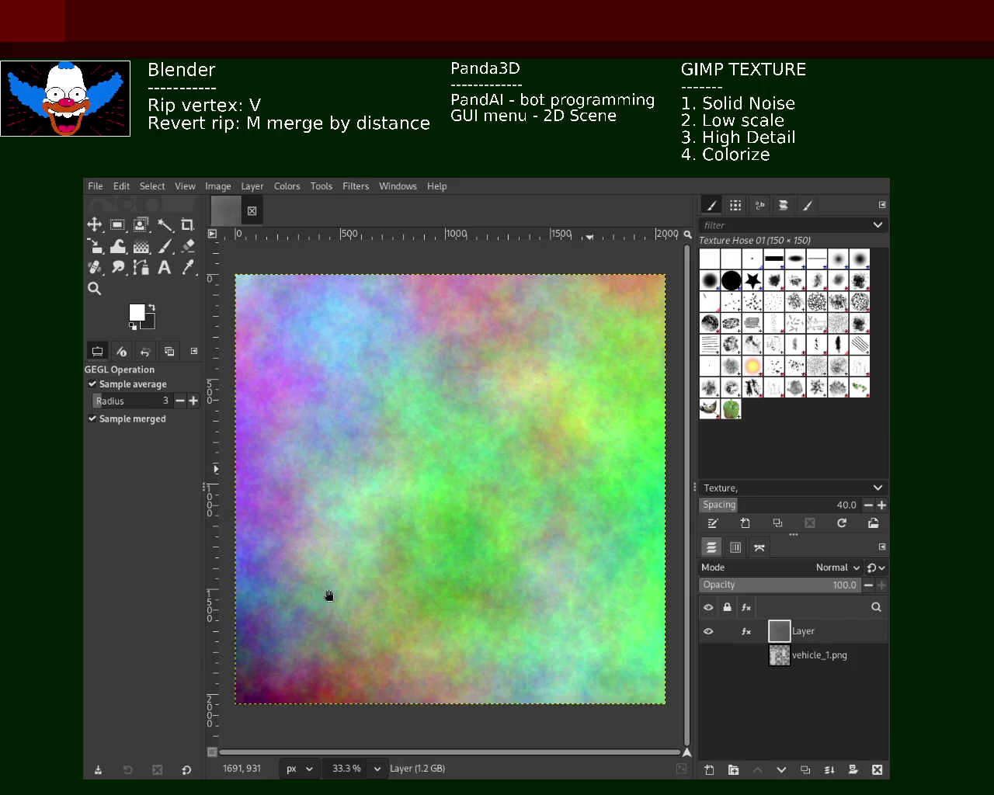
{"action": "key", "text": "ctrl+z"}
{"action": "key", "text": "ctrl+y"}
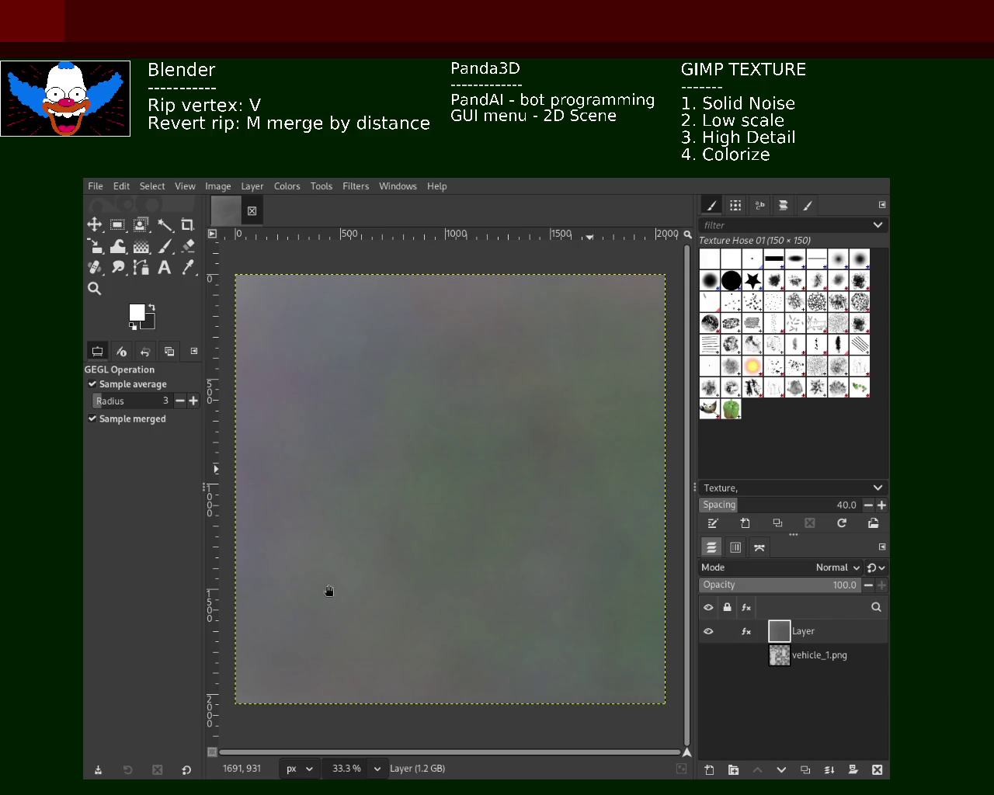
{"action": "key", "text": "ctrl+z"}
{"action": "key", "text": "Return"}
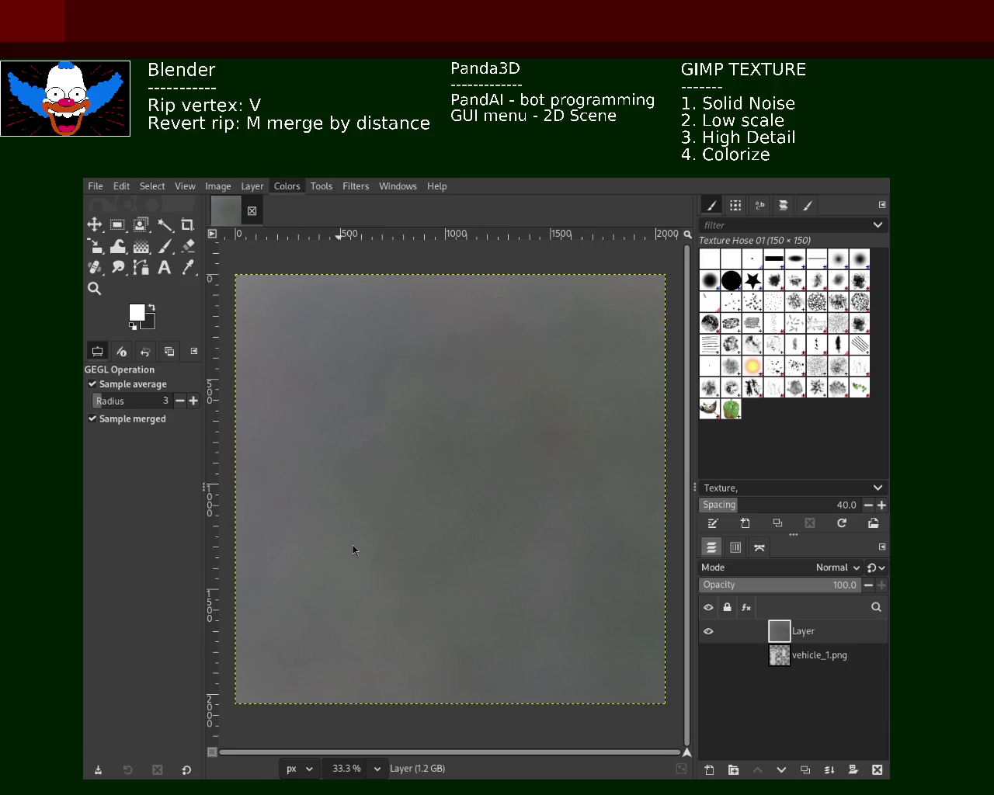
- Colorize the grey noise layer with a dark red hue and saturation
{"action": "key", "text": "ctrl+f"}
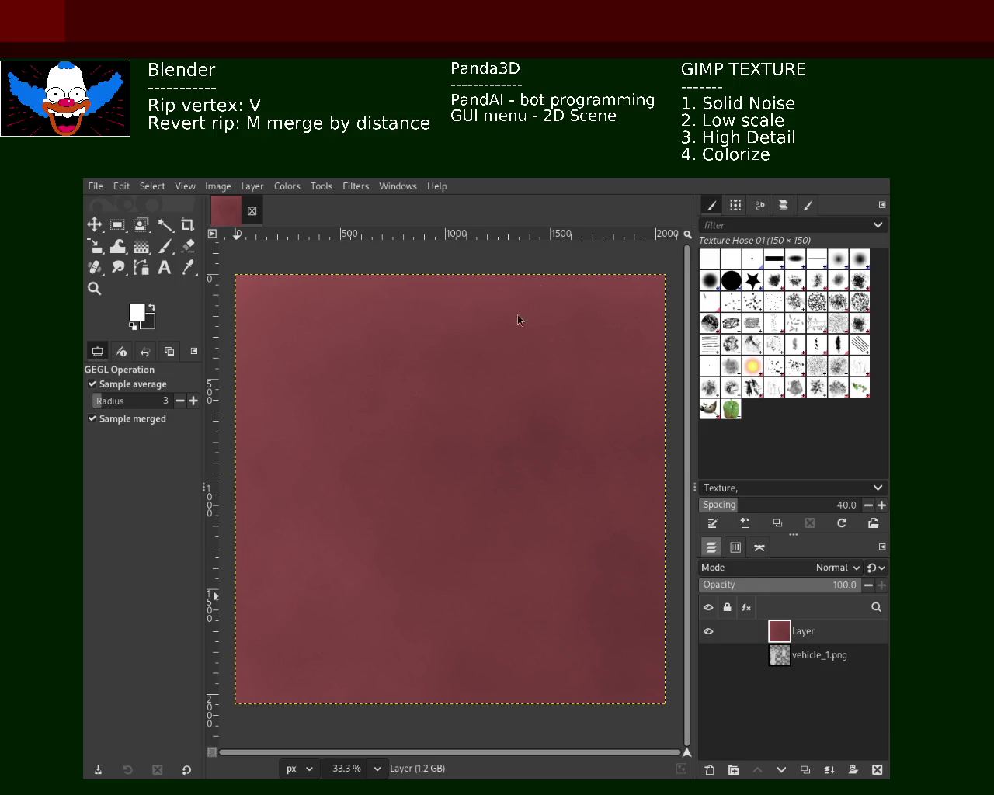
- Zoom in and out to inspect the red mottled noise texture
{"action": "left_click", "coordinate": [94, 289]}
{"action": "left_click", "coordinate": [379, 398]}
{"action": "left_click", "coordinate": [379, 398], "text": "ctrl"}
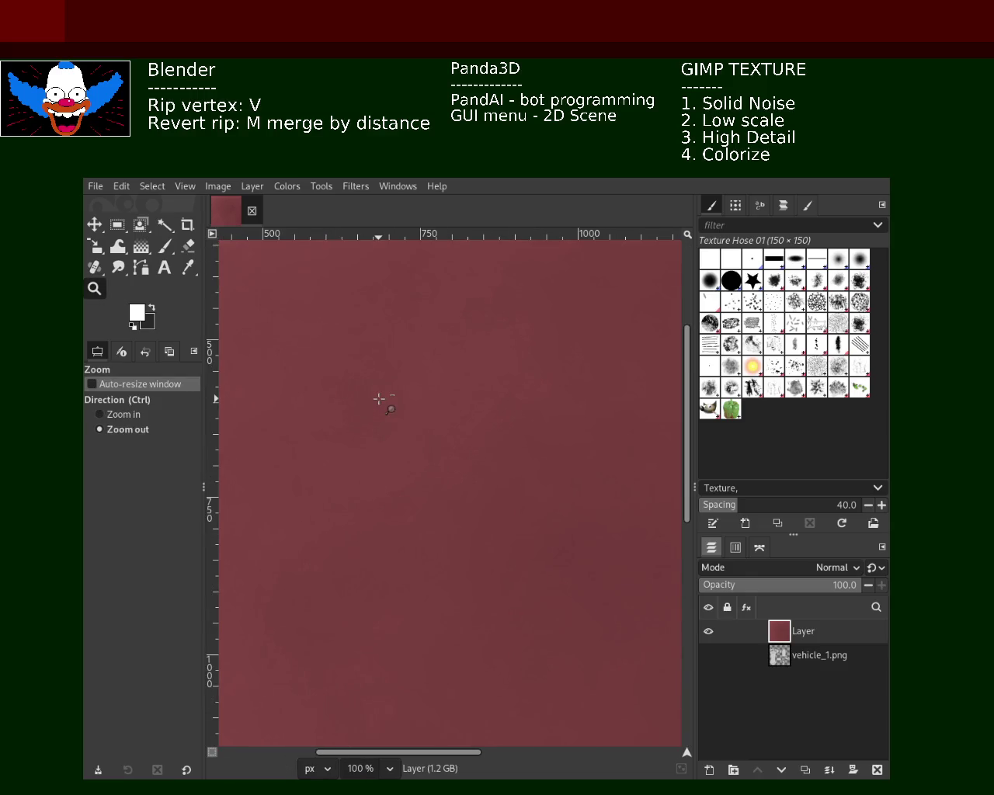
{"action": "left_click", "coordinate": [380, 398], "text": "ctrl"}
{"action": "left_click", "coordinate": [379, 399], "text": "ctrl"}
{"action": "left_click", "coordinate": [380, 399], "text": "ctrl"}
{"action": "left_click", "coordinate": [380, 441]}
{"action": "left_click", "coordinate": [379, 442]}
{"action": "left_click", "coordinate": [380, 441], "text": "ctrl"}
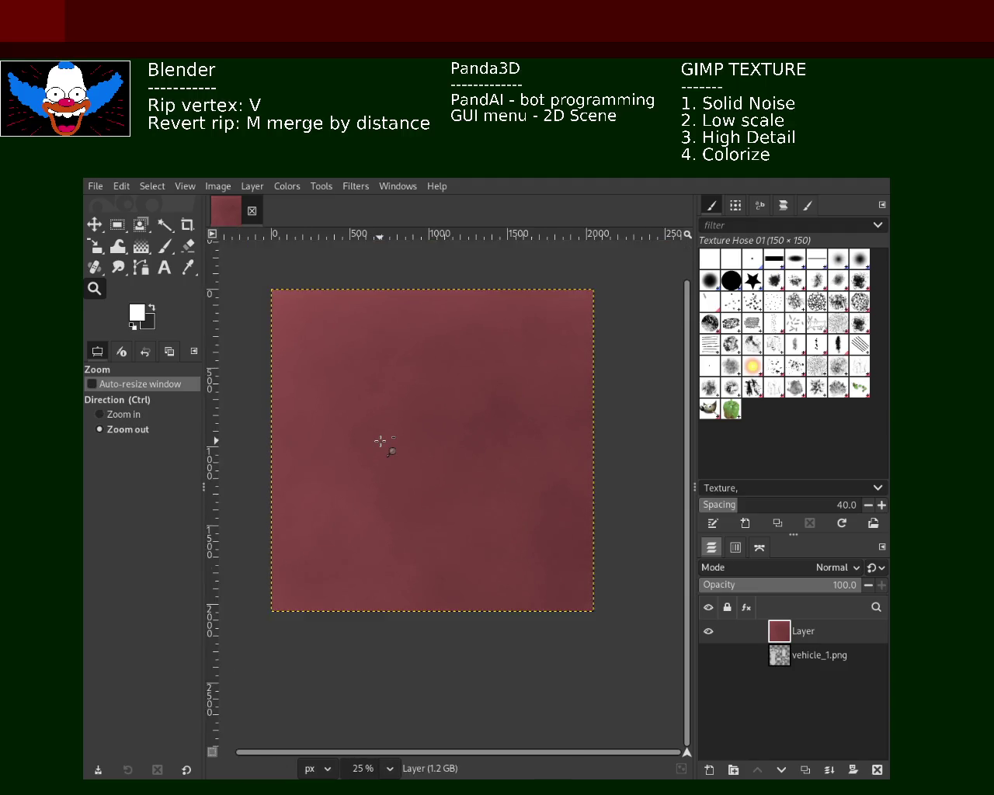
{"action": "left_click", "coordinate": [382, 441], "text": "ctrl"}
{"action": "left_click", "coordinate": [398, 355]}
{"action": "left_click", "coordinate": [448, 378], "text": "ctrl"}
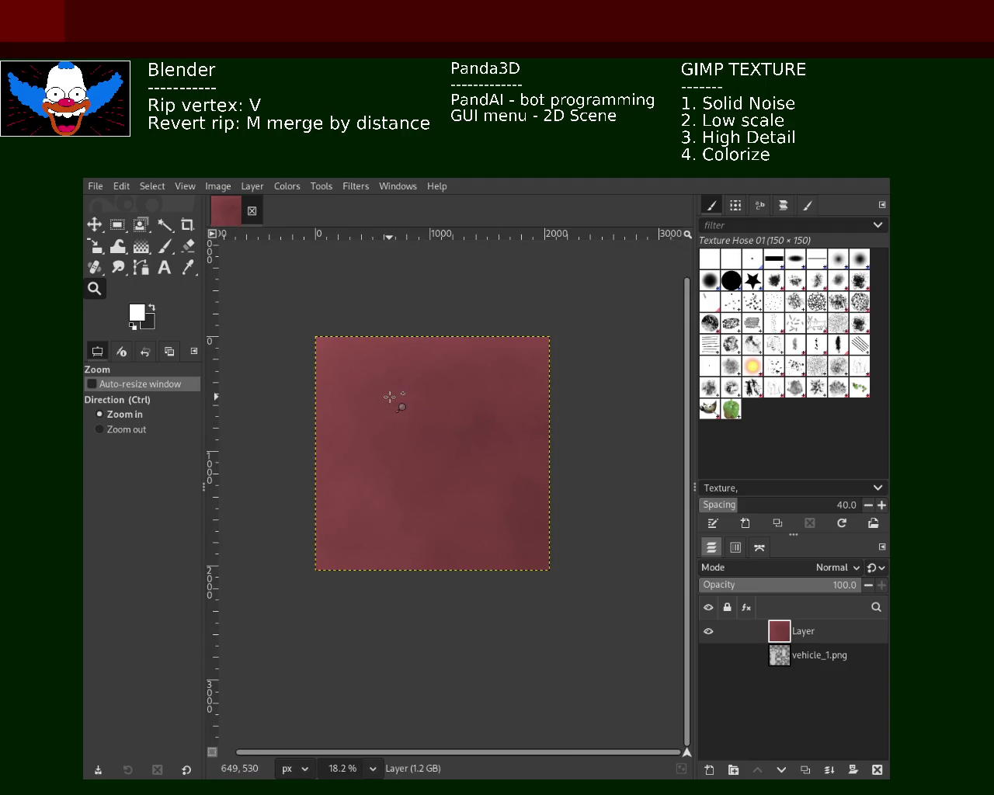
{"action": "left_click", "coordinate": [394, 400]}
{"action": "left_click", "coordinate": [394, 400]}
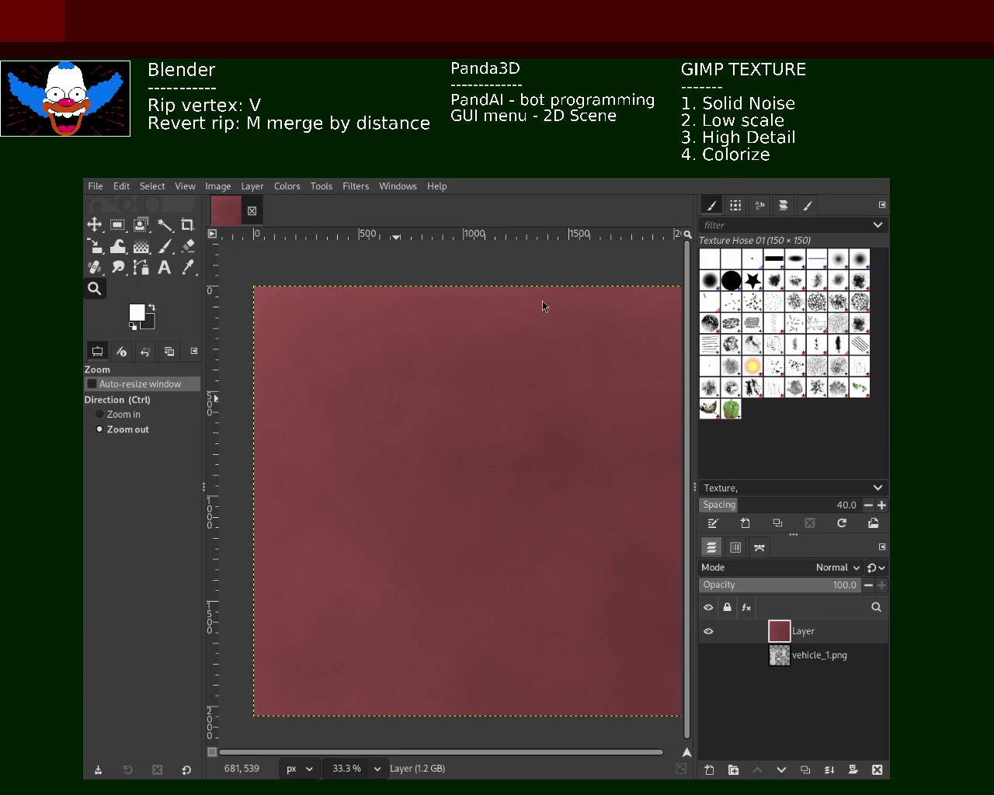
{"action": "left_click", "coordinate": [461, 409]}
{"action": "left_click", "coordinate": [462, 409]}
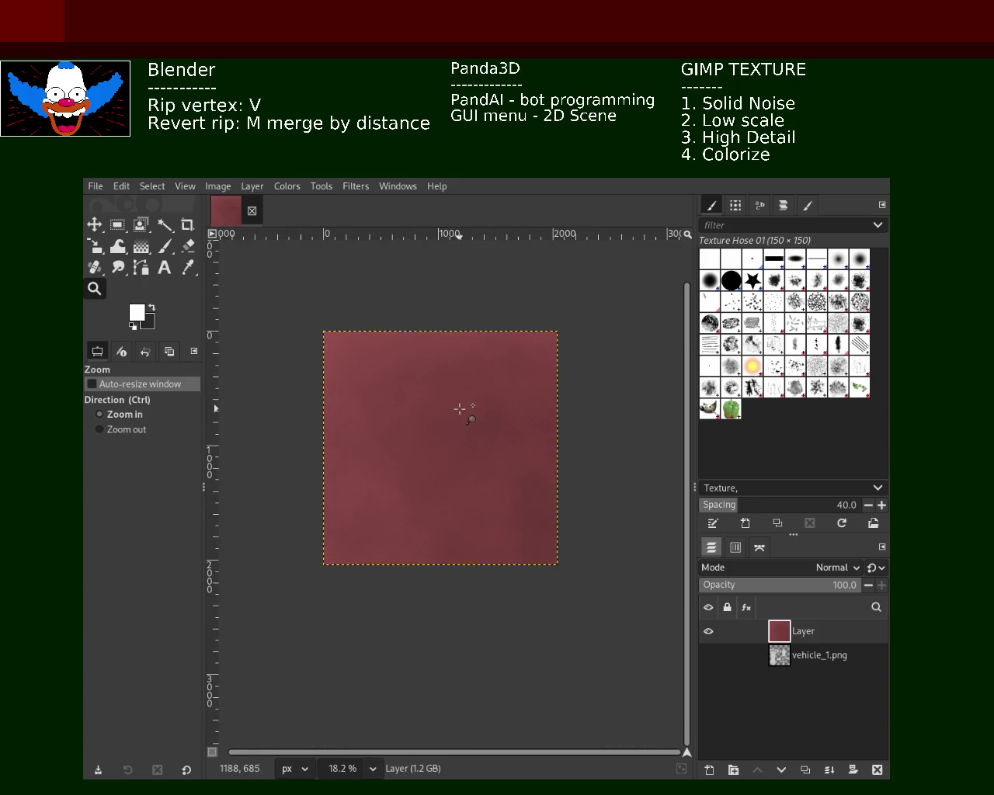
{"action": "left_click", "coordinate": [460, 409], "text": "ctrl"}
{"action": "left_click", "coordinate": [450, 412], "text": "ctrl"}
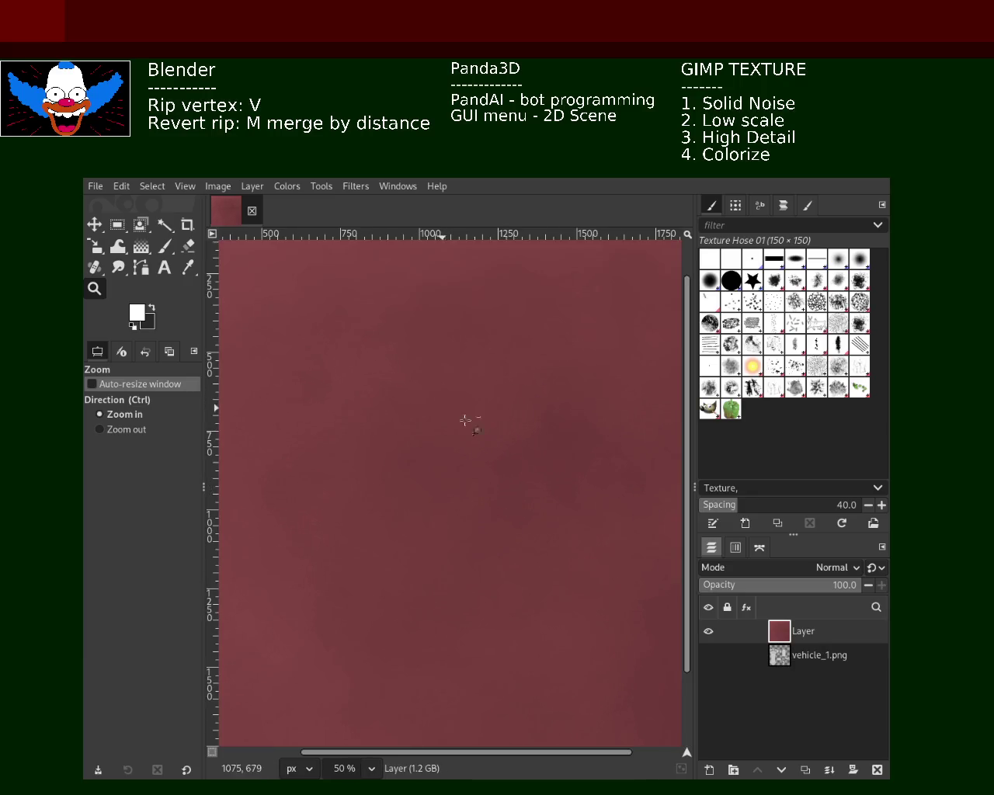
{"action": "left_click", "coordinate": [527, 465]}
{"action": "left_click", "coordinate": [485, 450], "text": "ctrl"}
{"action": "left_click", "coordinate": [401, 433]}
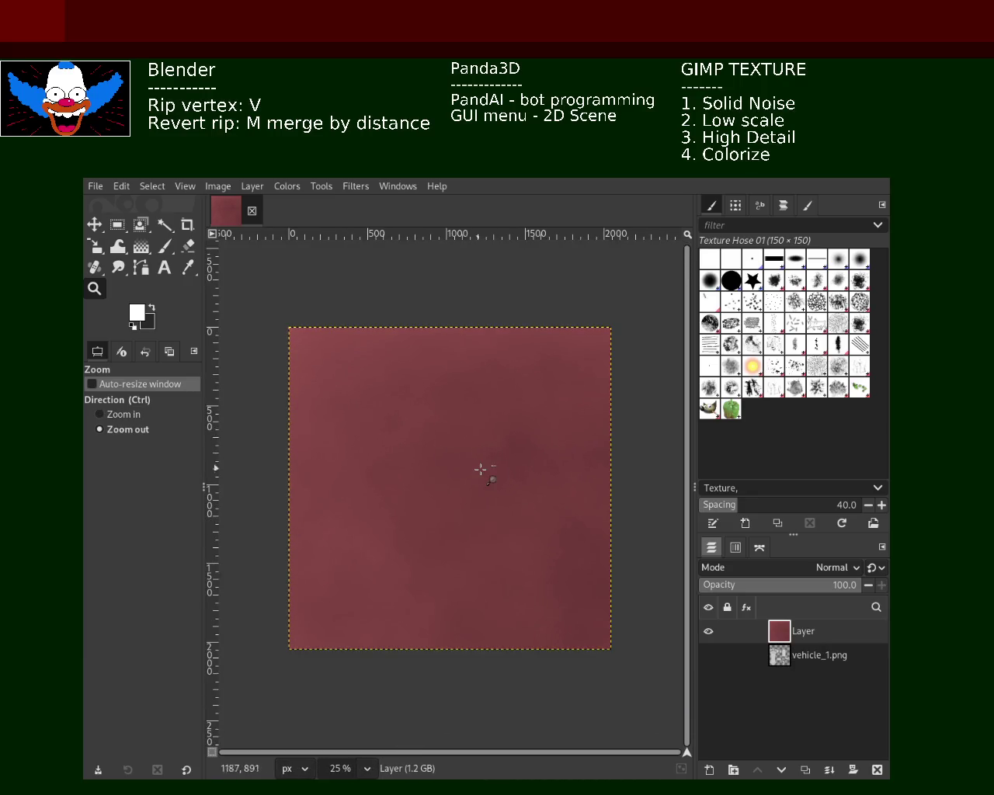
{"action": "left_click", "coordinate": [480, 469], "text": "ctrl"}
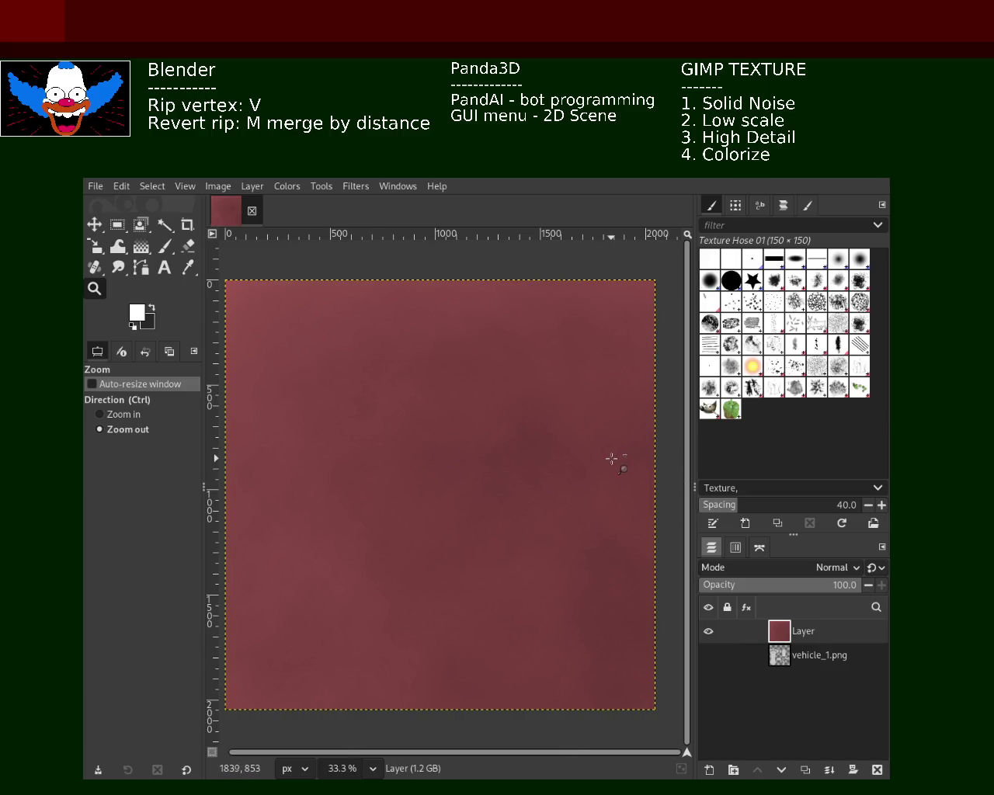
- Save the red texture image, examine it at 100%, then fit the whole image in view
{"action": "key", "text": "ctrl+s"}
{"action": "left_click", "coordinate": [426, 363], "text": "ctrl"}
{"action": "left_click", "coordinate": [484, 368], "text": "ctrl"}
{"action": "left_click", "coordinate": [484, 367], "text": "ctrl"}
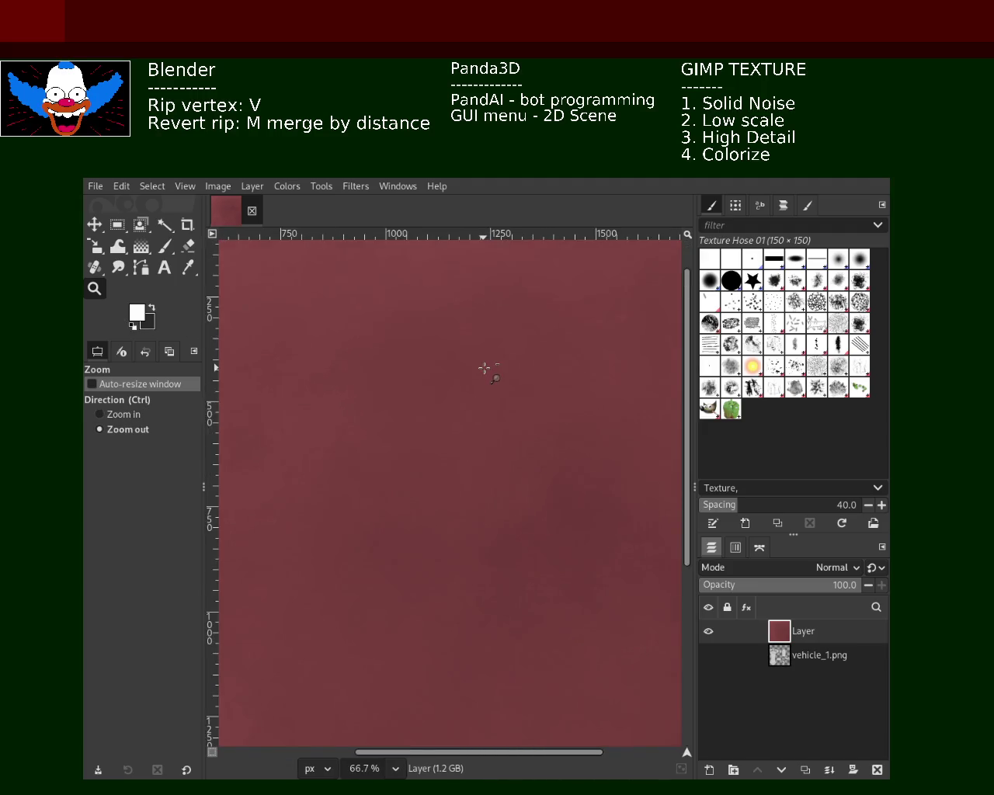
{"action": "left_click", "coordinate": [484, 368], "text": "ctrl"}
{"action": "left_click", "coordinate": [483, 368], "text": "ctrl"}
{"action": "left_click", "coordinate": [484, 367], "text": "ctrl"}
{"action": "left_click", "coordinate": [445, 430]}
{"action": "left_click", "coordinate": [445, 430]}
{"action": "left_click", "coordinate": [445, 429]}
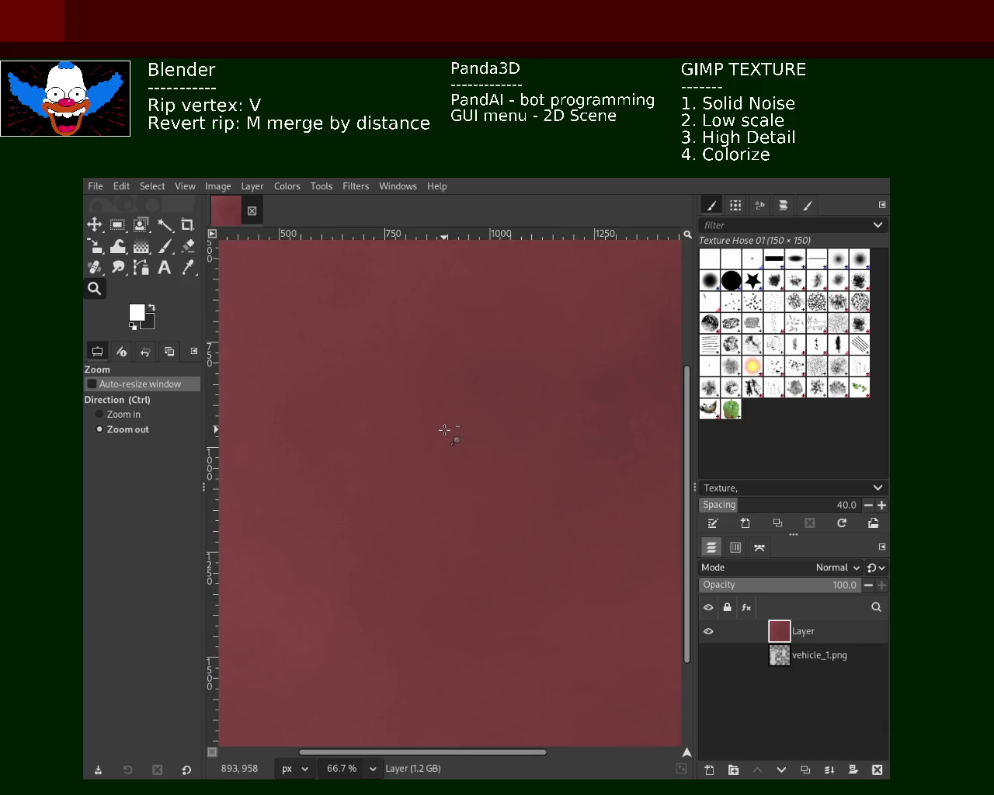
{"action": "left_click", "coordinate": [445, 430], "text": "ctrl"}
{"action": "left_click", "coordinate": [445, 429], "text": "ctrl"}
{"action": "left_click", "coordinate": [445, 430], "text": "ctrl"}
{"action": "left_click", "coordinate": [476, 370]}
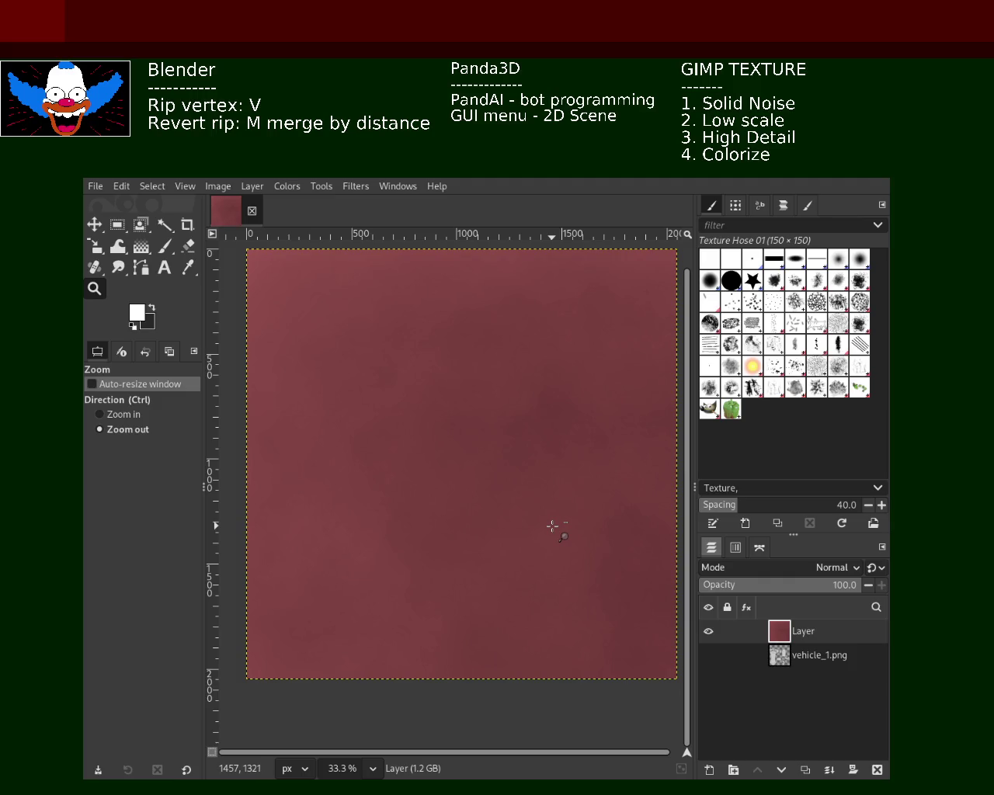
{"action": "mouse_move", "coordinate": [781, 655]}
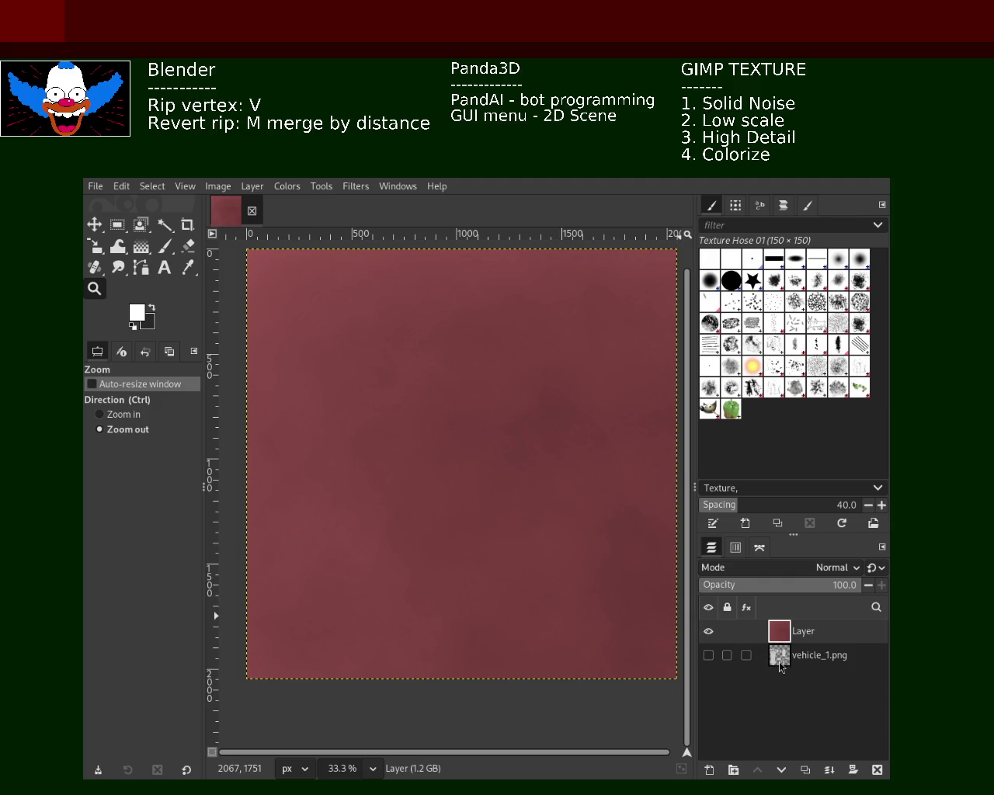
- Hide the red layer, show vehicle_1.png, and Fuzzy Select its UV islands at threshold 105.1
{"action": "left_click", "coordinate": [708, 631]}
{"action": "left_click", "coordinate": [709, 655]}
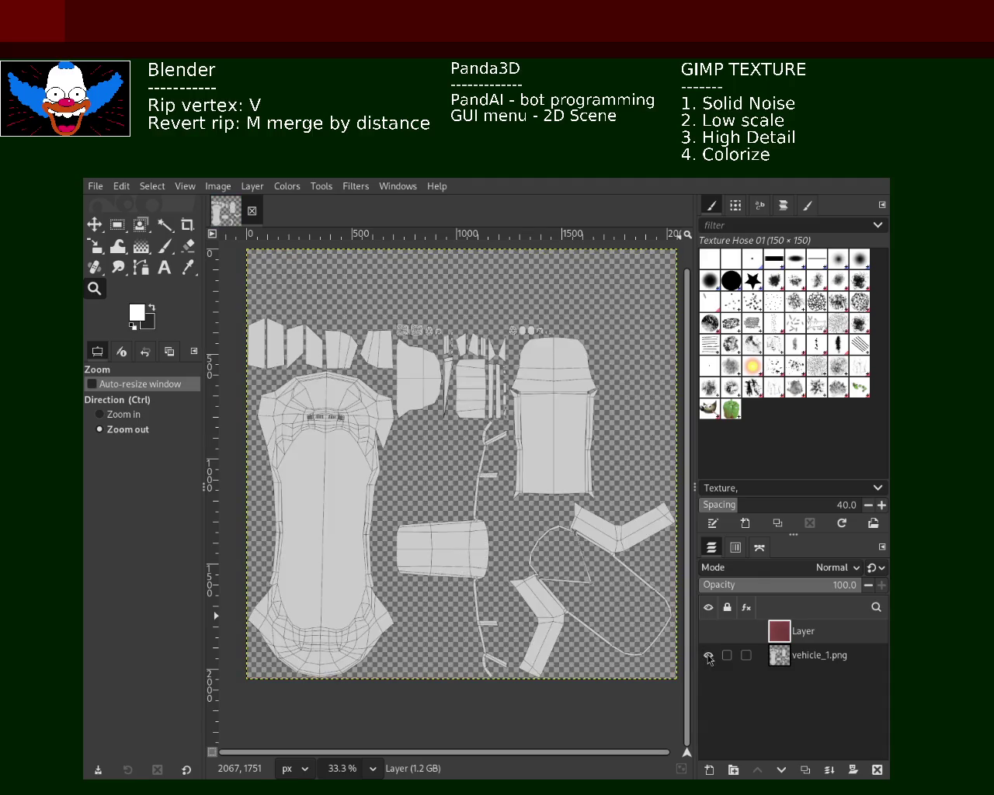
{"action": "left_click", "coordinate": [165, 224]}
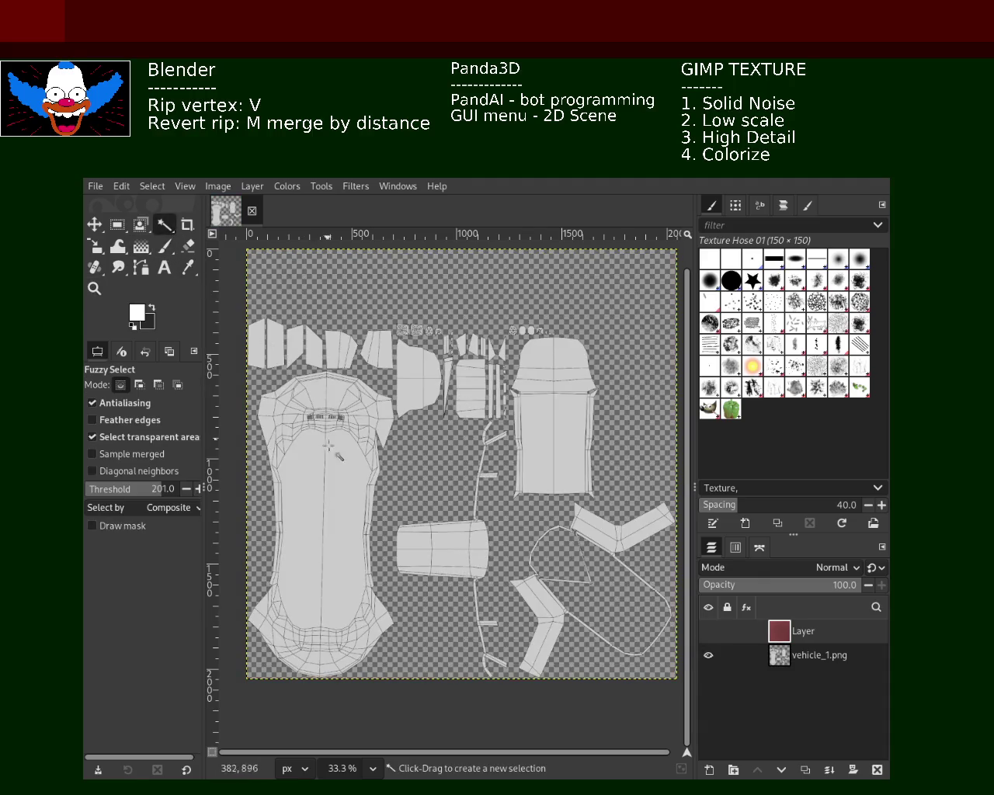
{"action": "left_click", "coordinate": [427, 470]}
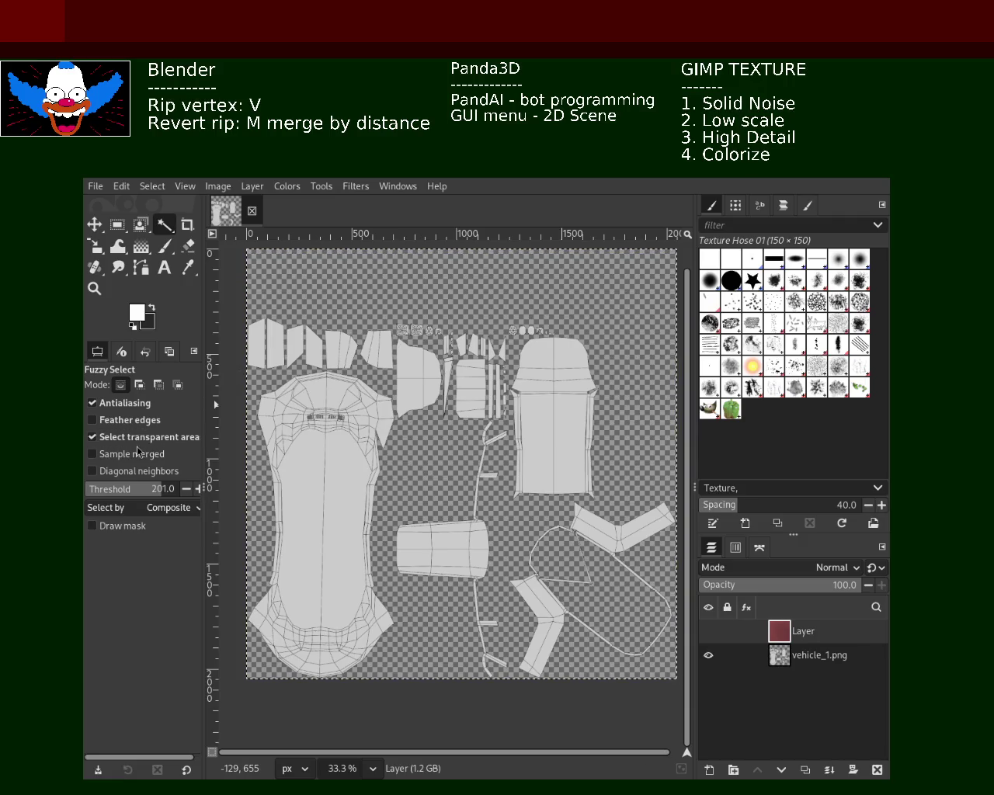
{"action": "left_click", "coordinate": [140, 487]}
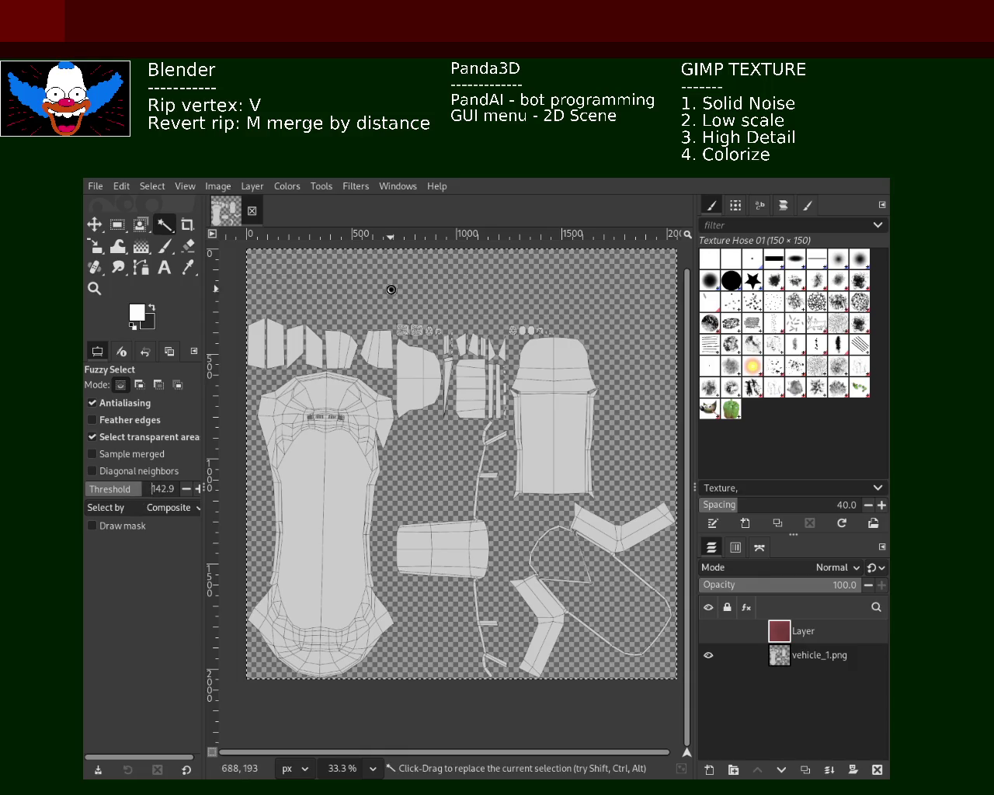
{"action": "left_click", "coordinate": [125, 488]}
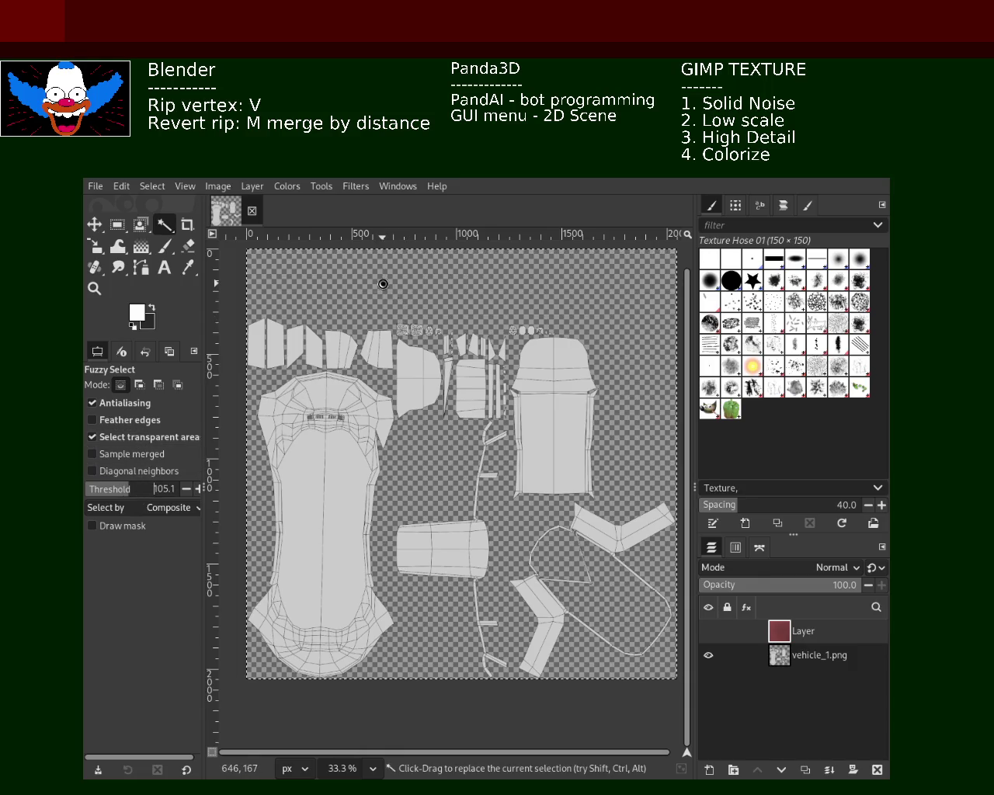
{"action": "left_click", "coordinate": [816, 654]}
{"action": "left_click", "coordinate": [522, 402]}
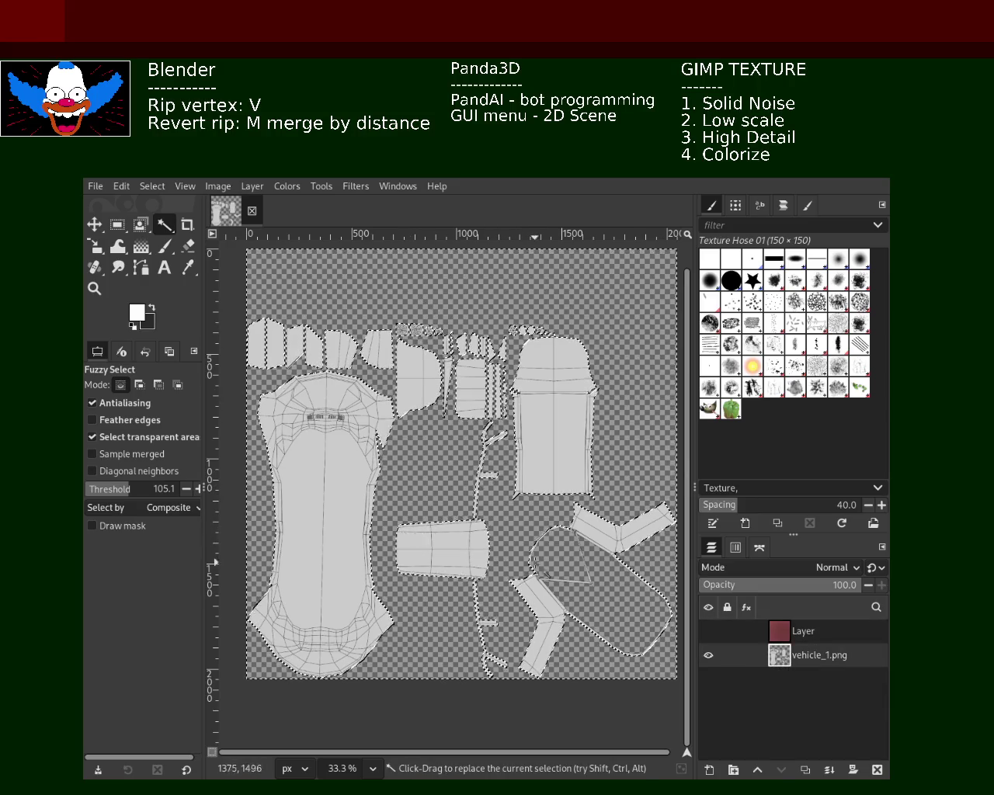
{"action": "left_click", "coordinate": [808, 631]}
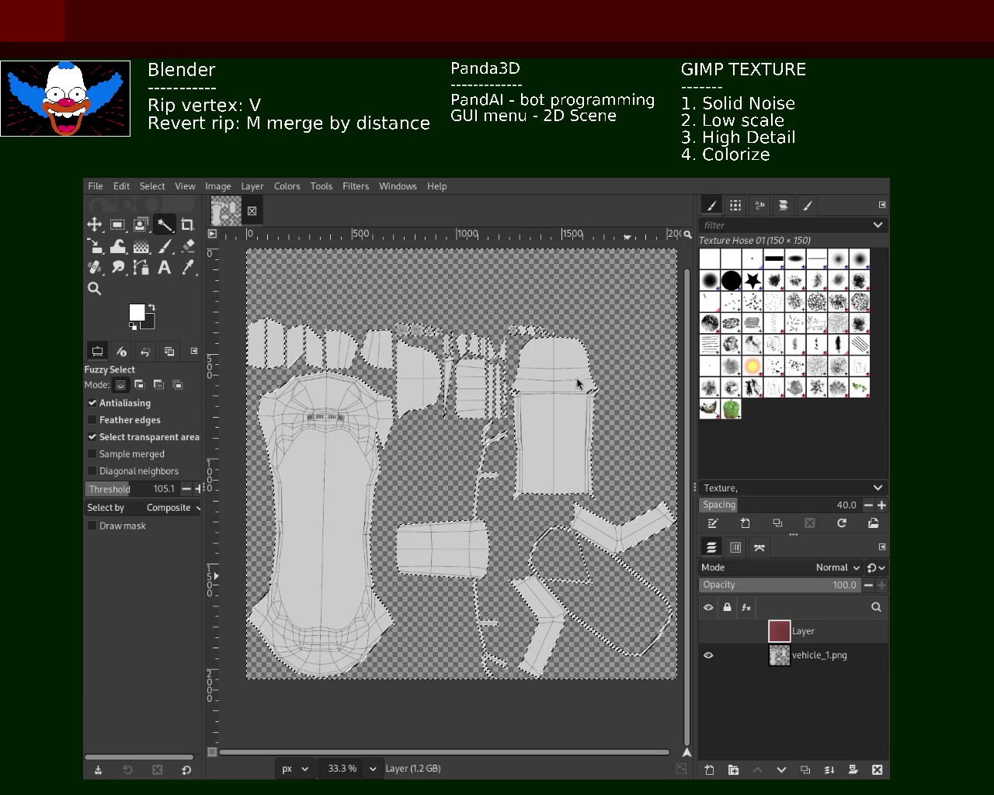
- Mask the red noise layer from the island selection, hide vehicle_1.png, and clear the selection
{"action": "key", "text": "ctrl+m"}
{"action": "left_click", "coordinate": [707, 655]}
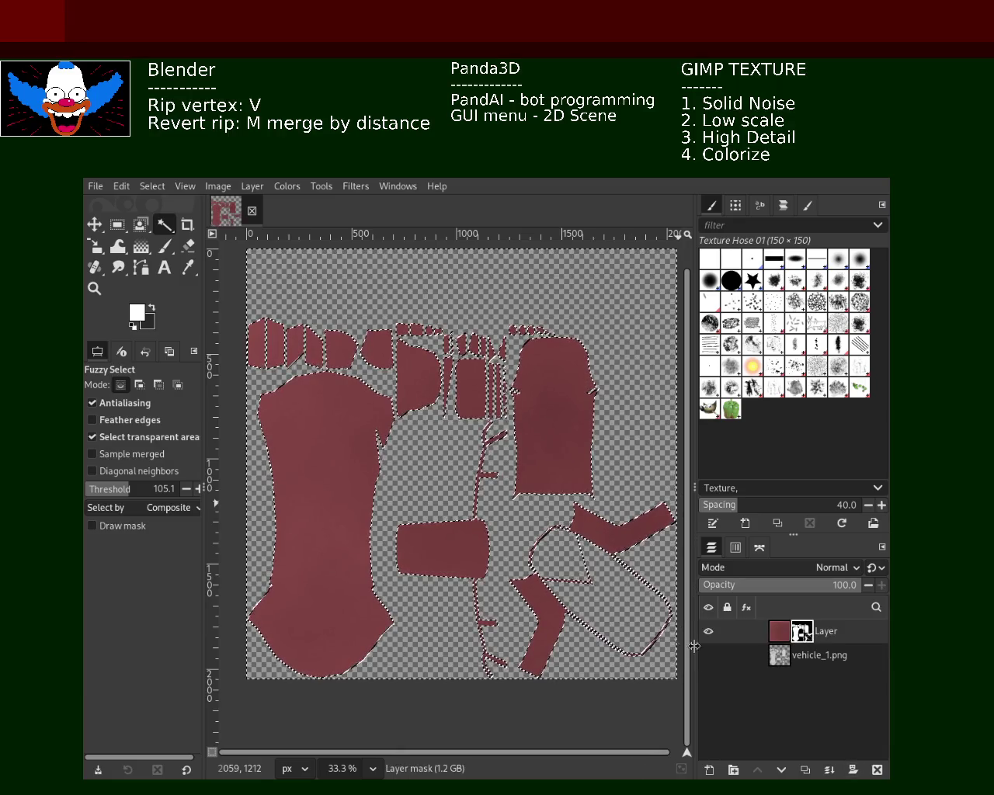
{"action": "key", "text": "ctrl+shift+a"}
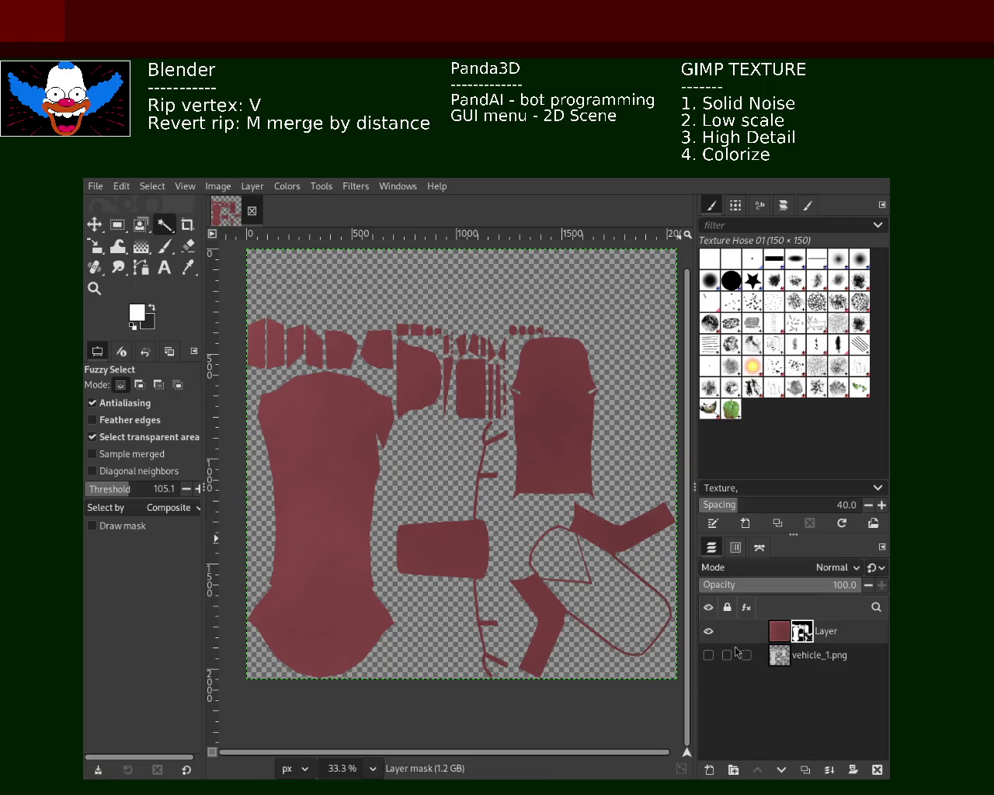
{"action": "mouse_move", "coordinate": [823, 631]}
{"action": "left_click", "coordinate": [775, 635]}
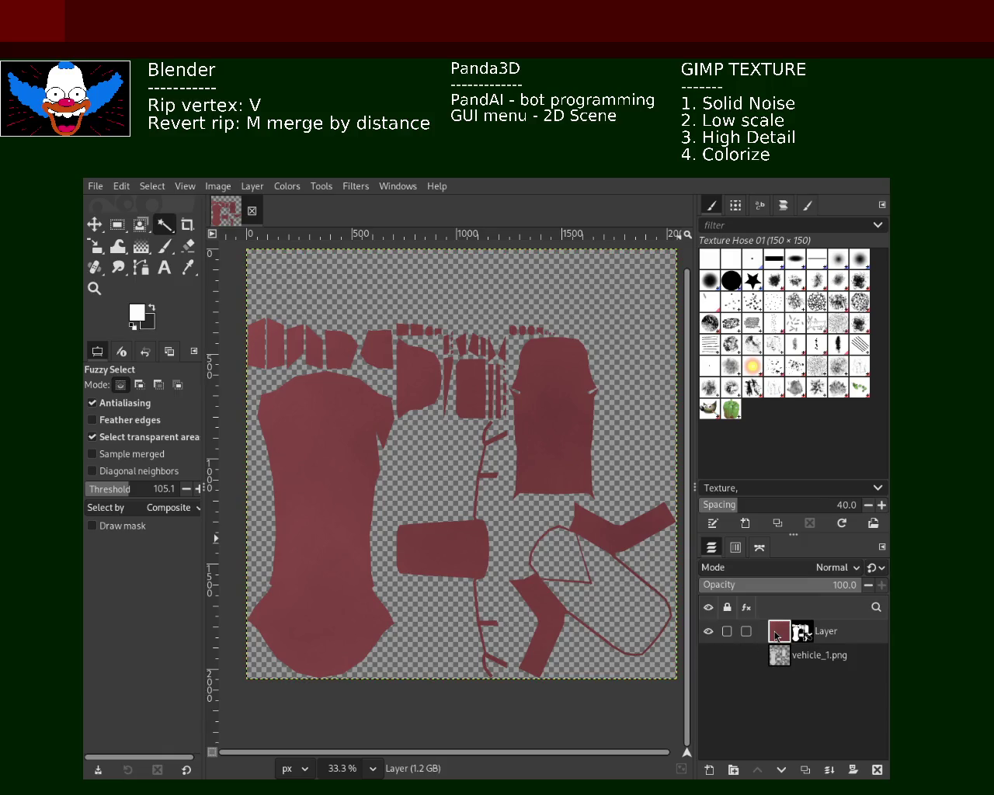
- Duplicate the masked texture layer, rename the top copy 'metallic', and desaturate it
{"action": "key", "text": "shift+ctrl+d"}
{"action": "key", "text": "shift+ctrl+d"}
{"action": "key", "text": "shift+ctrl+d"}
{"action": "key", "text": "shift+ctrl+d"}
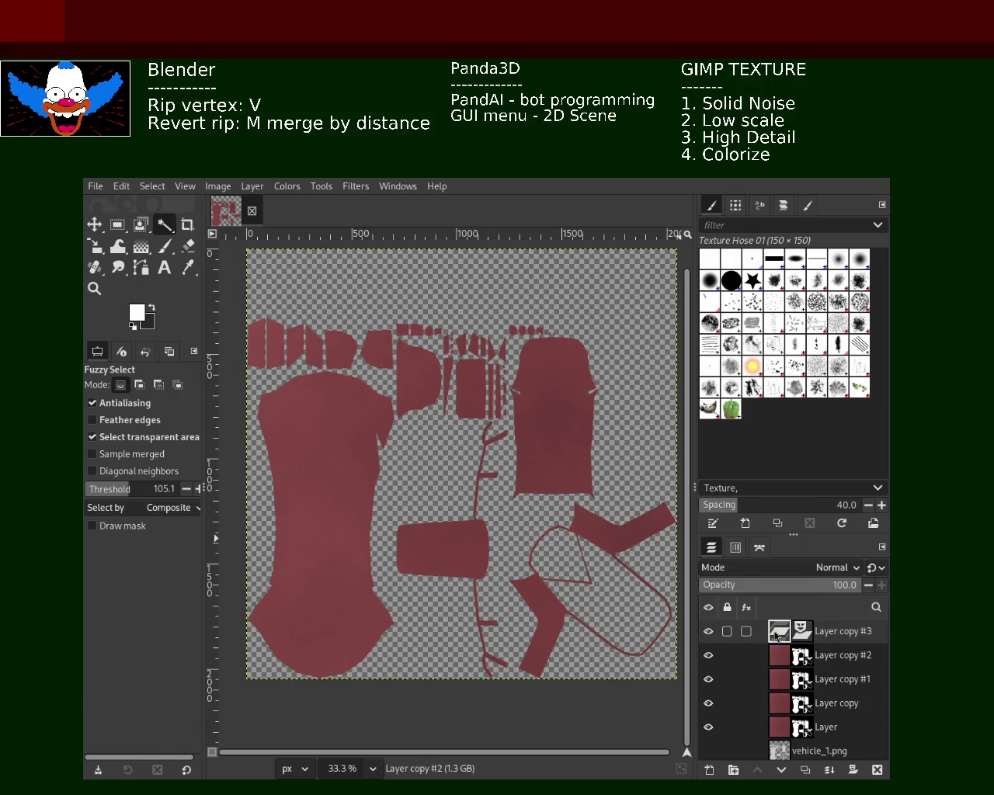
{"action": "key", "text": "shift+ctrl+d"}
{"action": "double_click", "coordinate": [835, 633]}
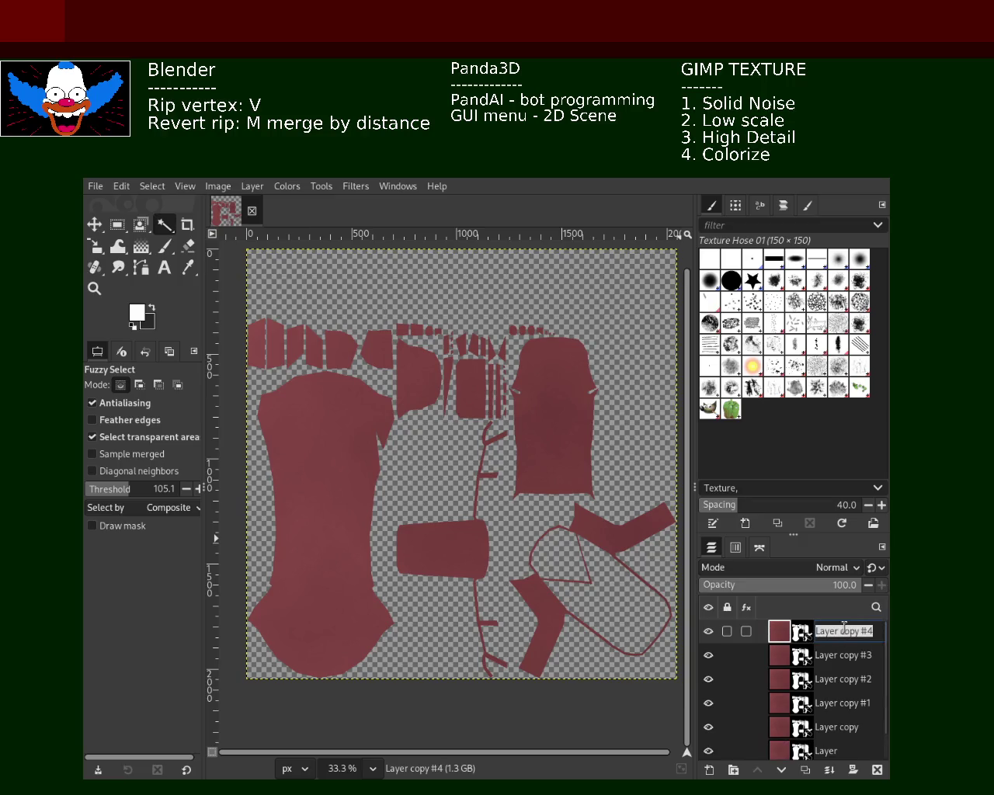
{"action": "type", "text": "metallic"}
{"action": "key", "text": "Return"}
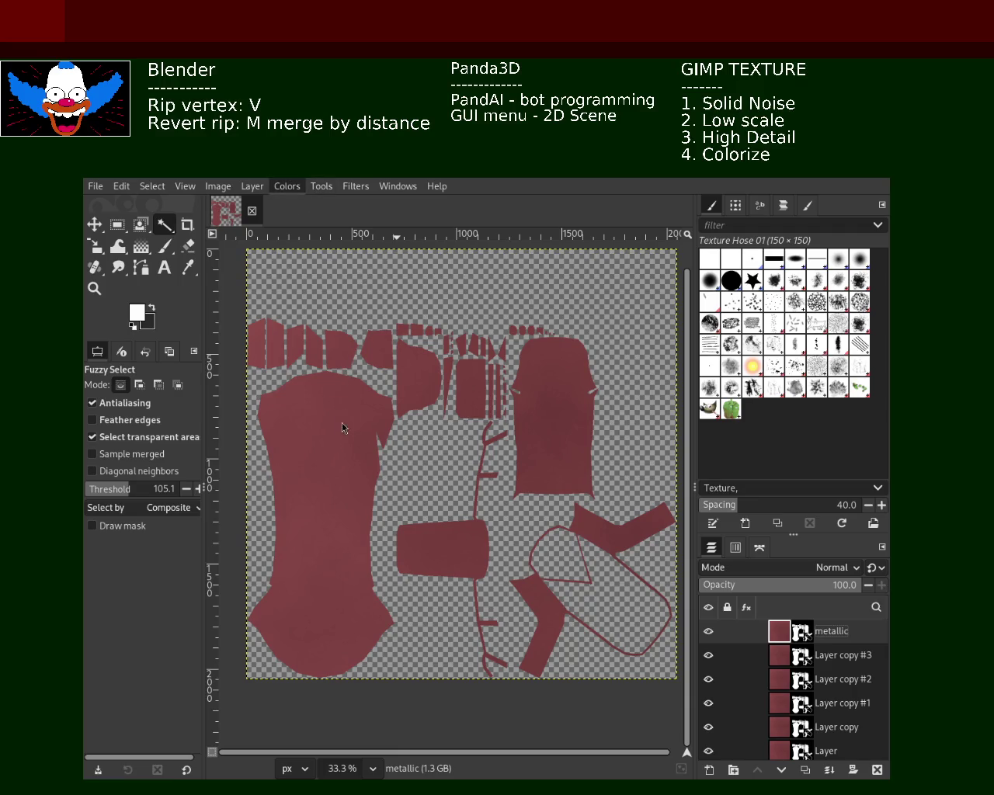
{"action": "key", "text": "ctrl+f"}
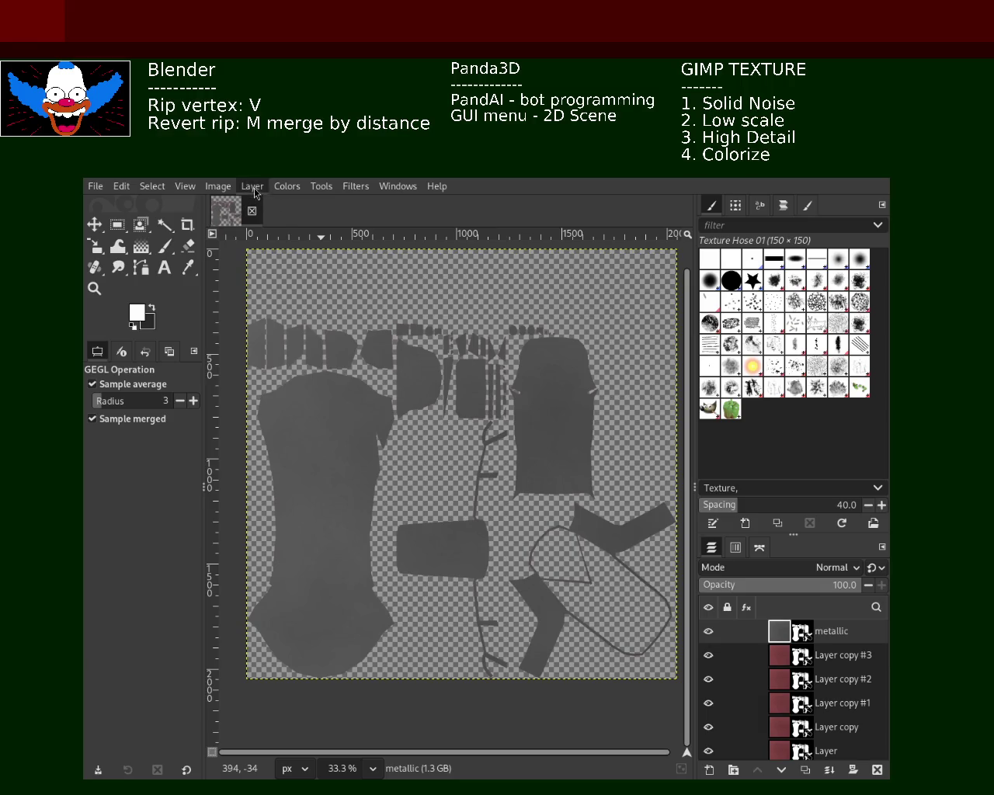
- Darken the metallic layer nearly to black with Levels and rename Layer copy #3 'roughness'
{"action": "left_click", "coordinate": [325, 351]}
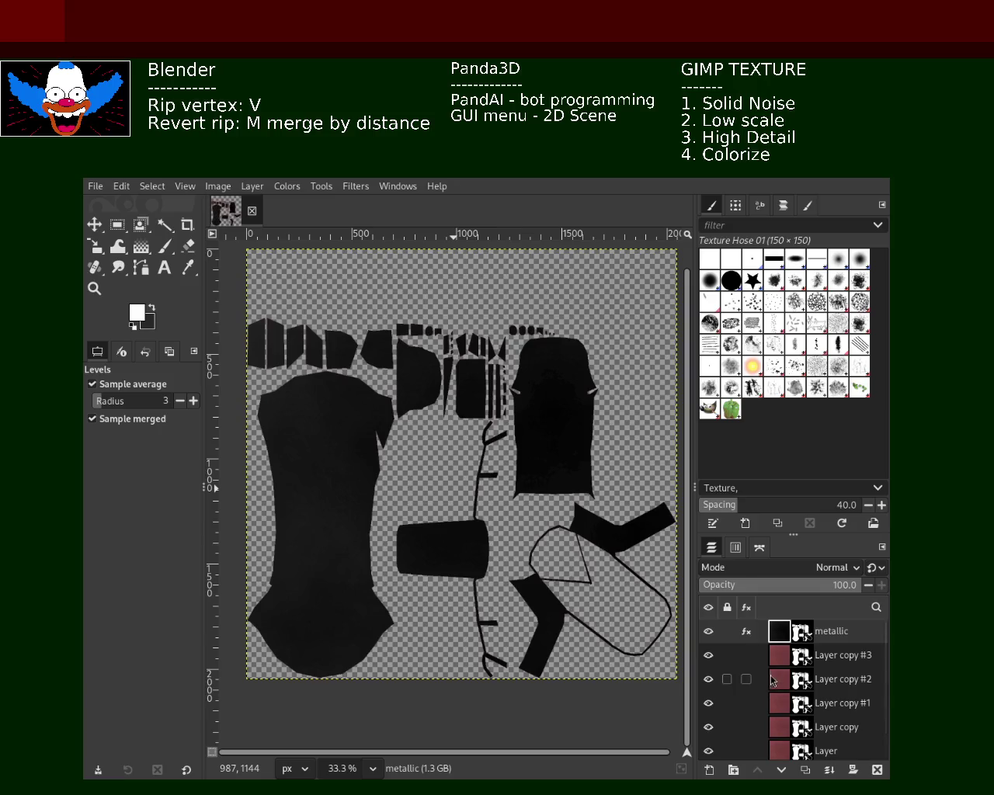
{"action": "double_click", "coordinate": [836, 656]}
{"action": "type", "text": "roughness"}
{"action": "key", "text": "Return"}
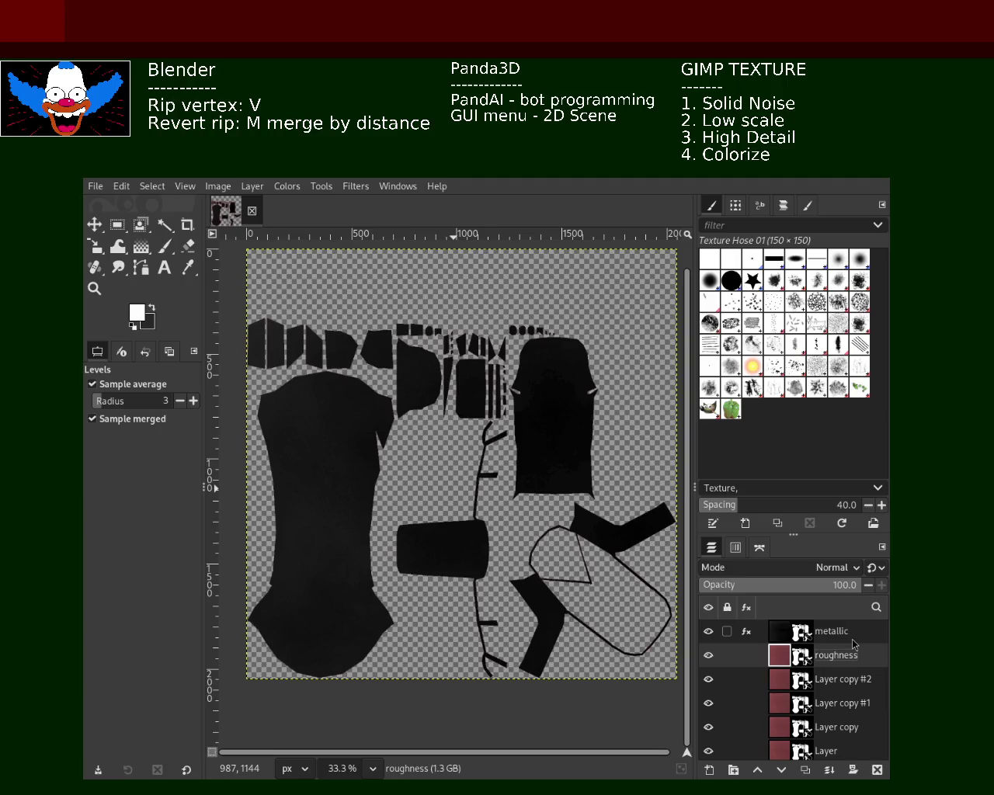
- Hide metallic, then desaturate the roughness layer and brighten it to pale grey with Levels
{"action": "left_click", "coordinate": [709, 631]}
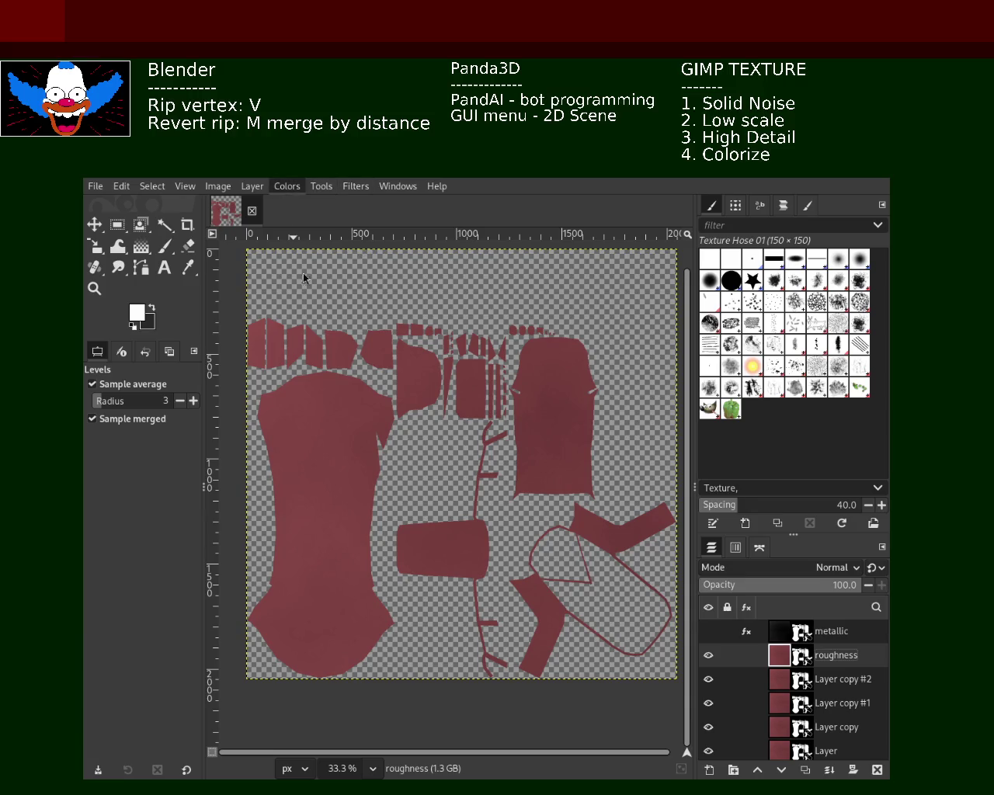
{"action": "left_click", "coordinate": [435, 482]}
{"action": "key", "text": "ctrl+f"}
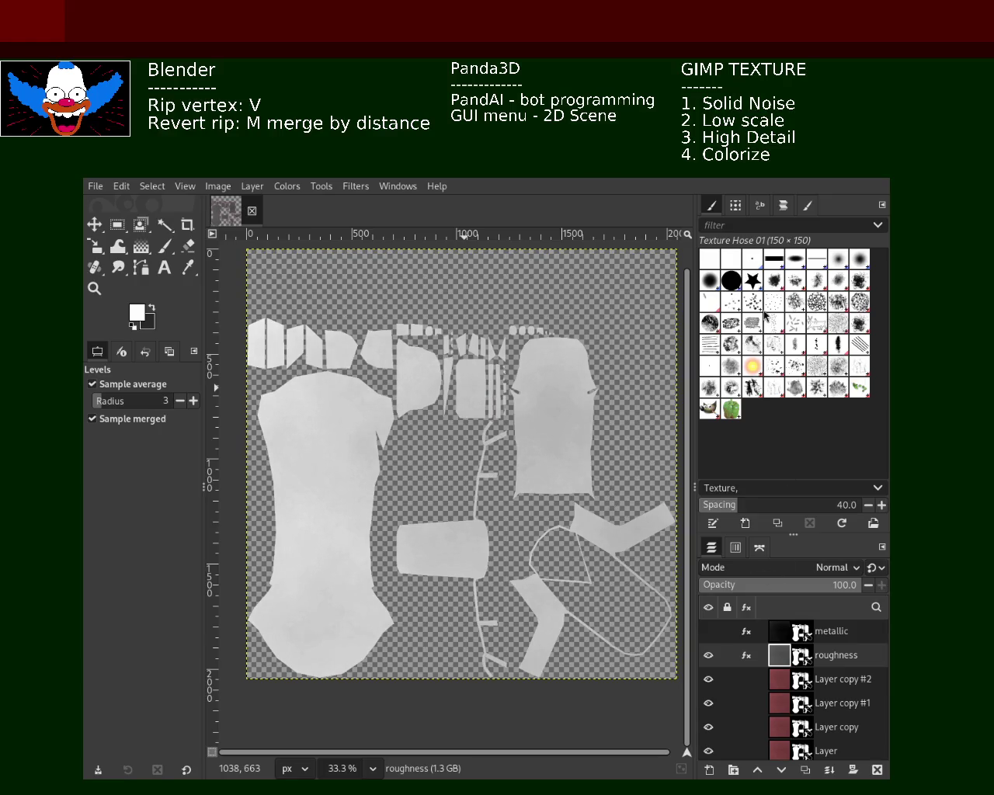
{"action": "double_click", "coordinate": [844, 678]}
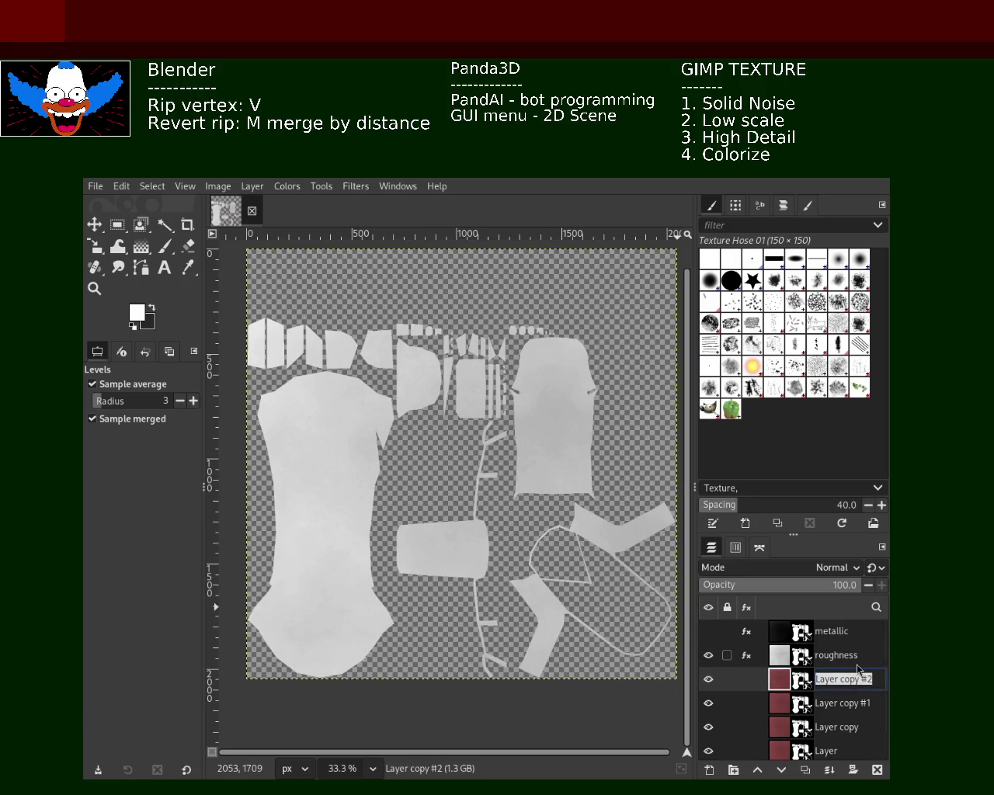
- Name Layer copy #2 'AO', desaturate it, hide roughness, and apply Levels to its noise
{"action": "type", "text": "AO"}
{"action": "key", "text": "Return"}
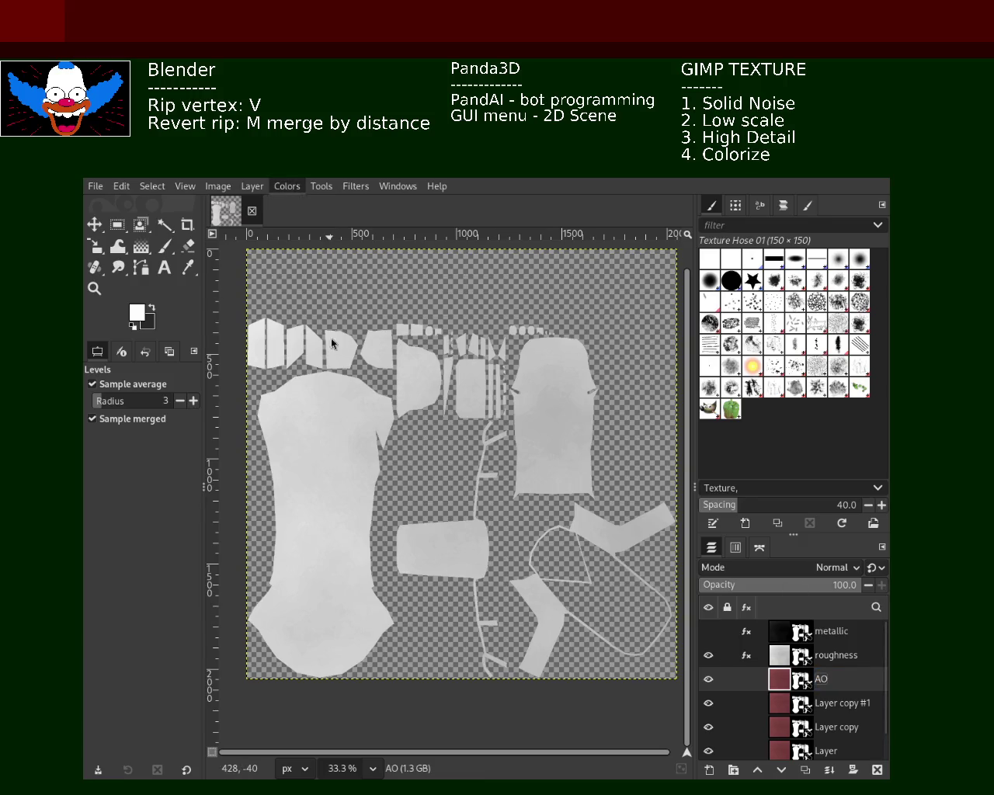
{"action": "key", "text": "ctrl+f"}
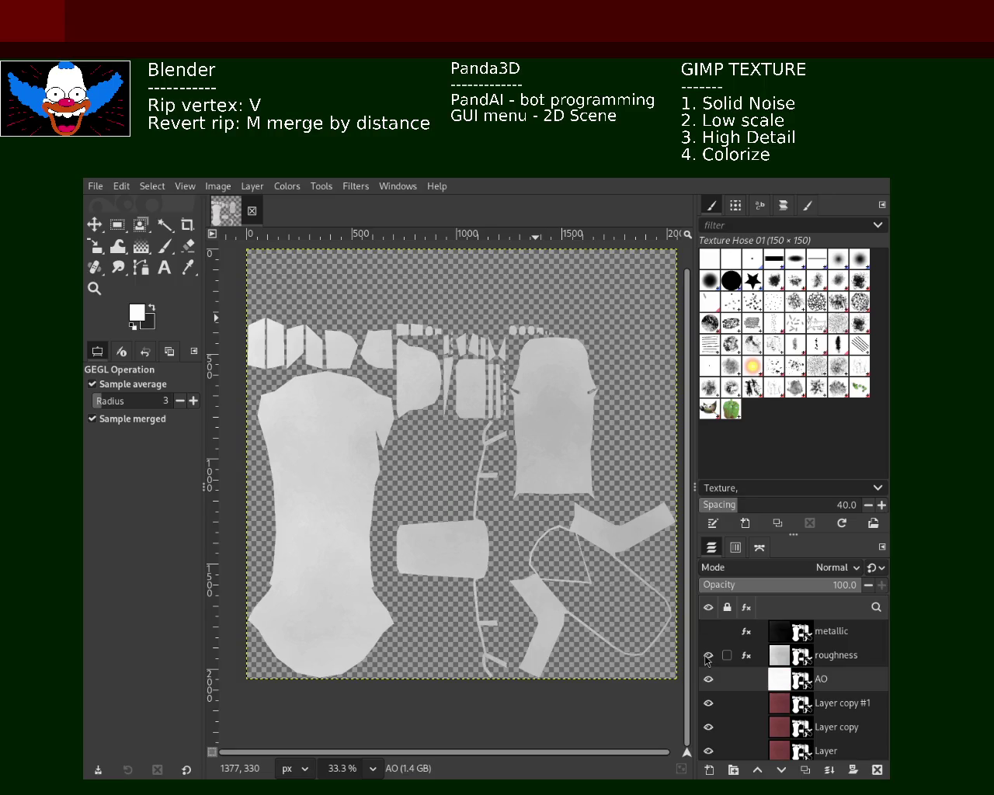
{"action": "left_click", "coordinate": [707, 657]}
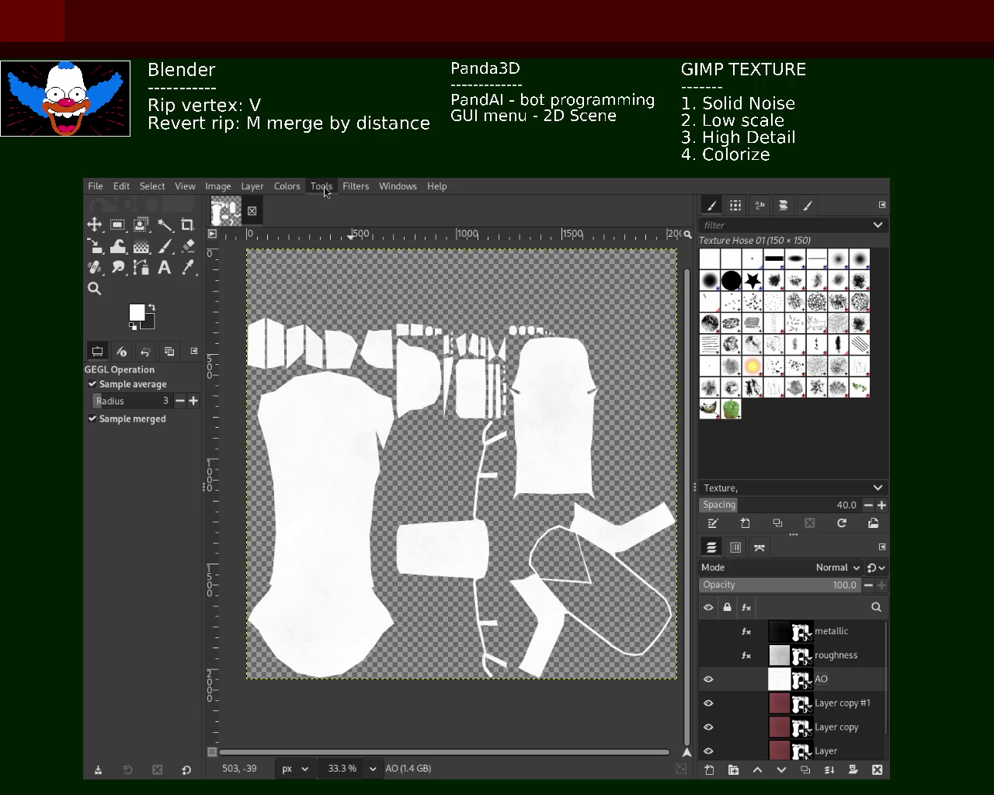
{"action": "key", "text": "ctrl+f"}
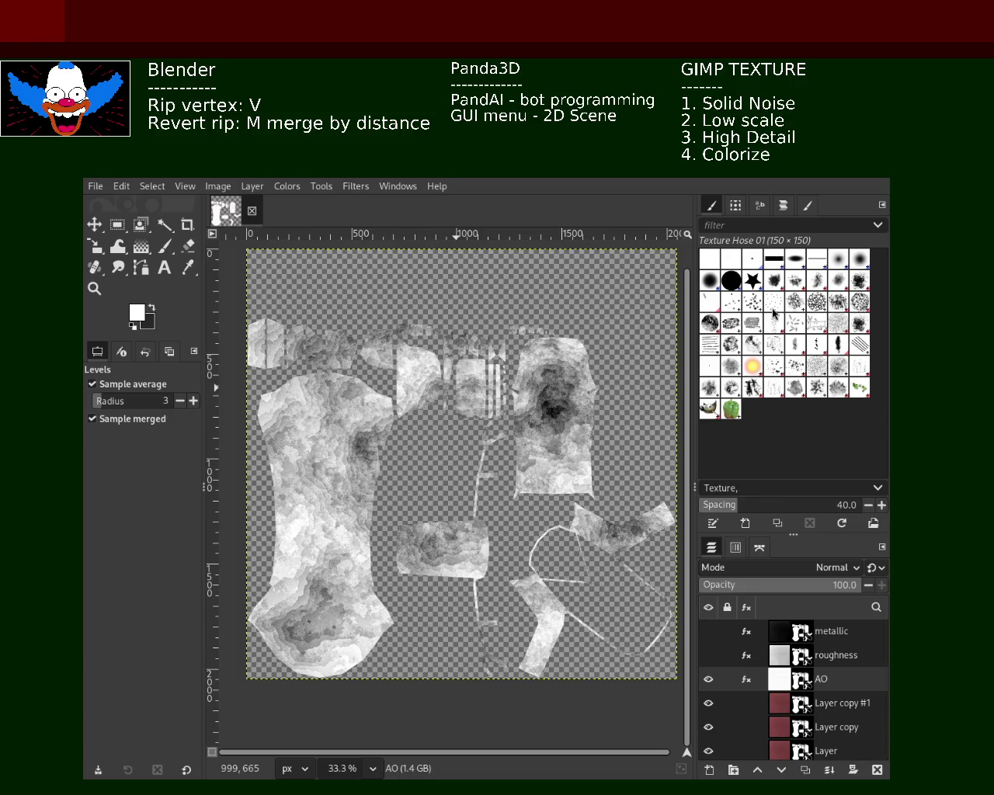
{"action": "mouse_move", "coordinate": [708, 680]}
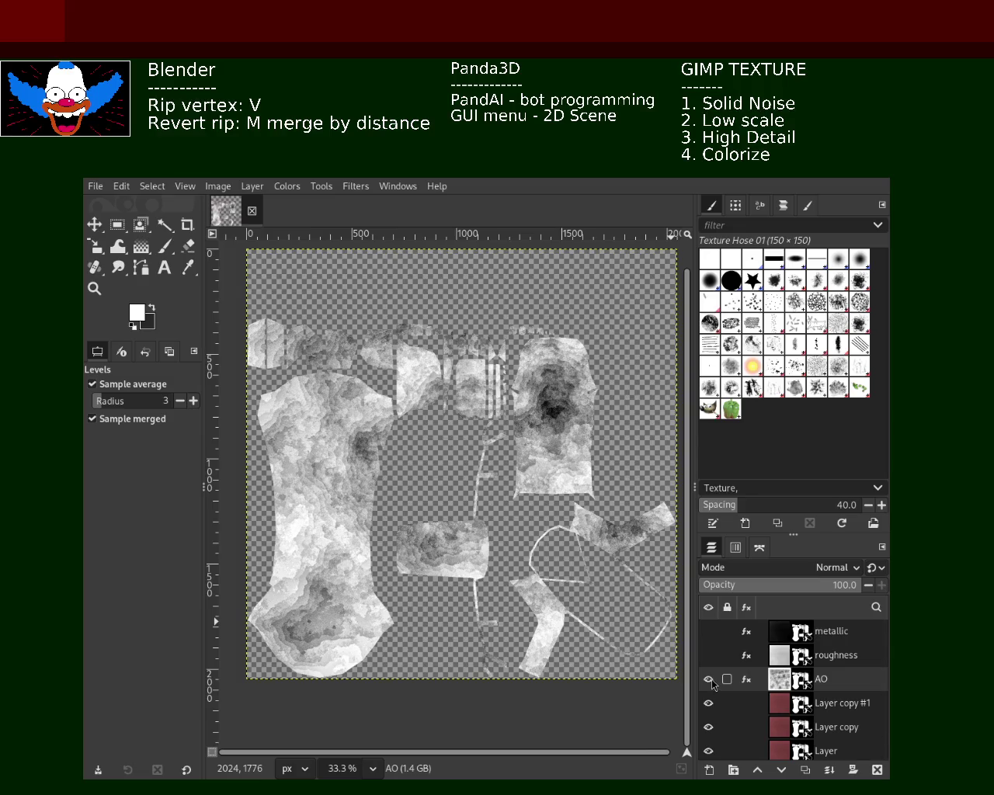
- With AO hidden, rename Layer copy #1 to 'specular' and fill its UV islands solid black
{"action": "left_click", "coordinate": [709, 680]}
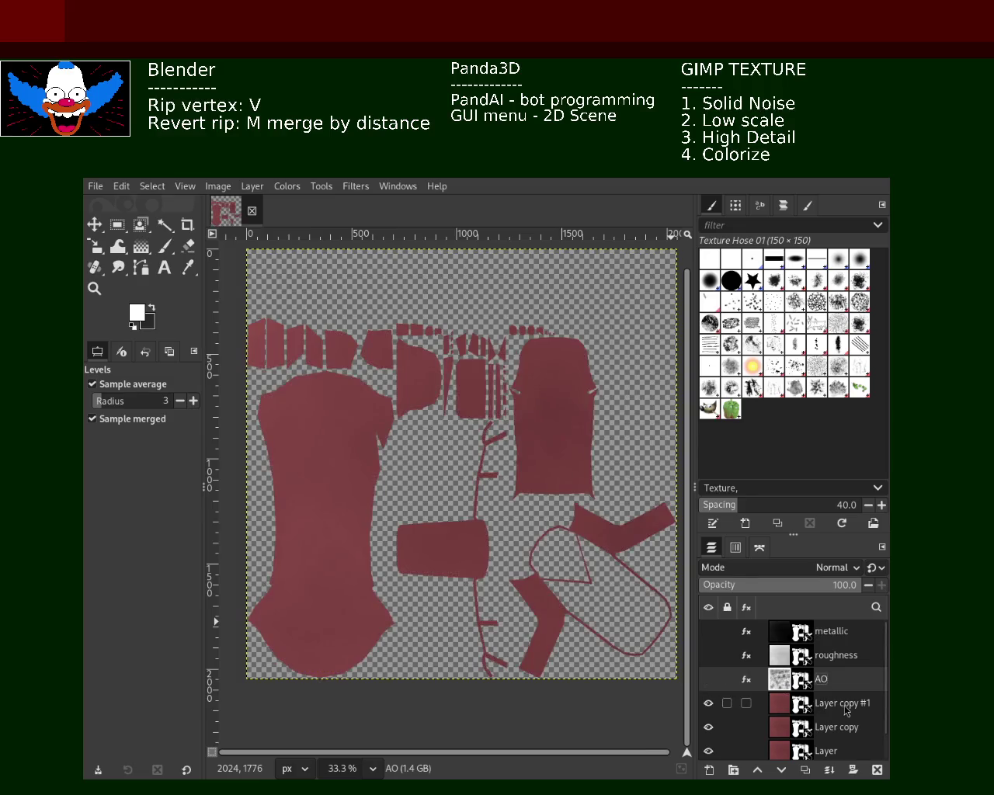
{"action": "double_click", "coordinate": [841, 709]}
{"action": "type", "text": "specula"}
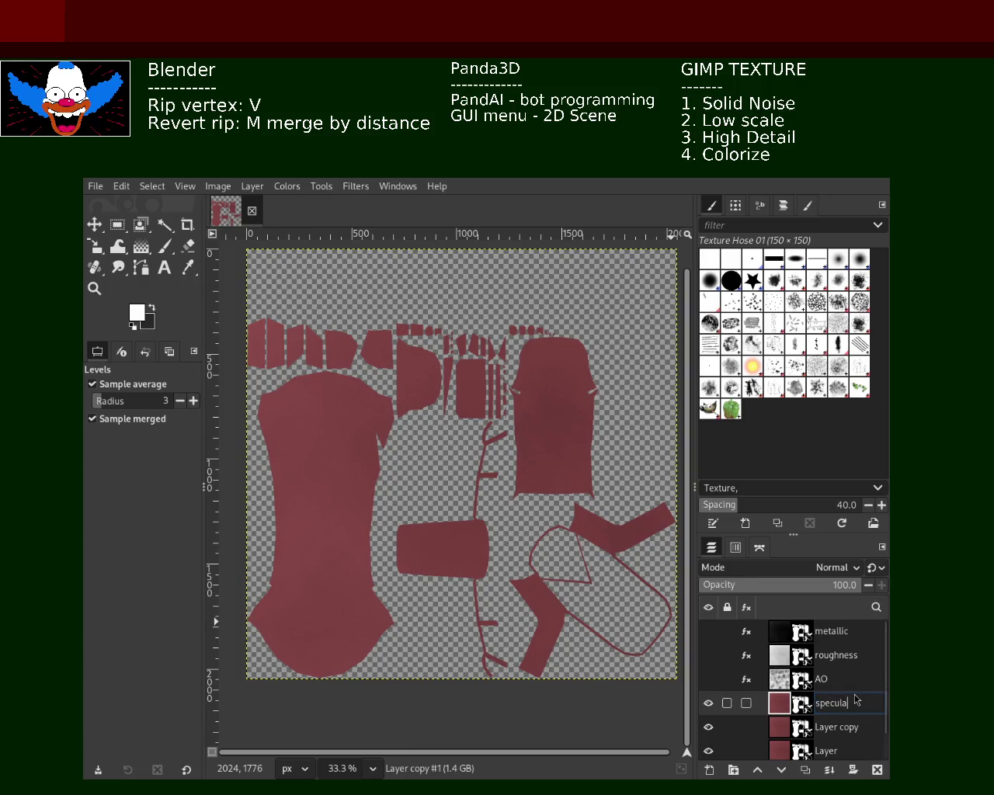
{"action": "type", "text": "r"}
{"action": "key", "text": "Return"}
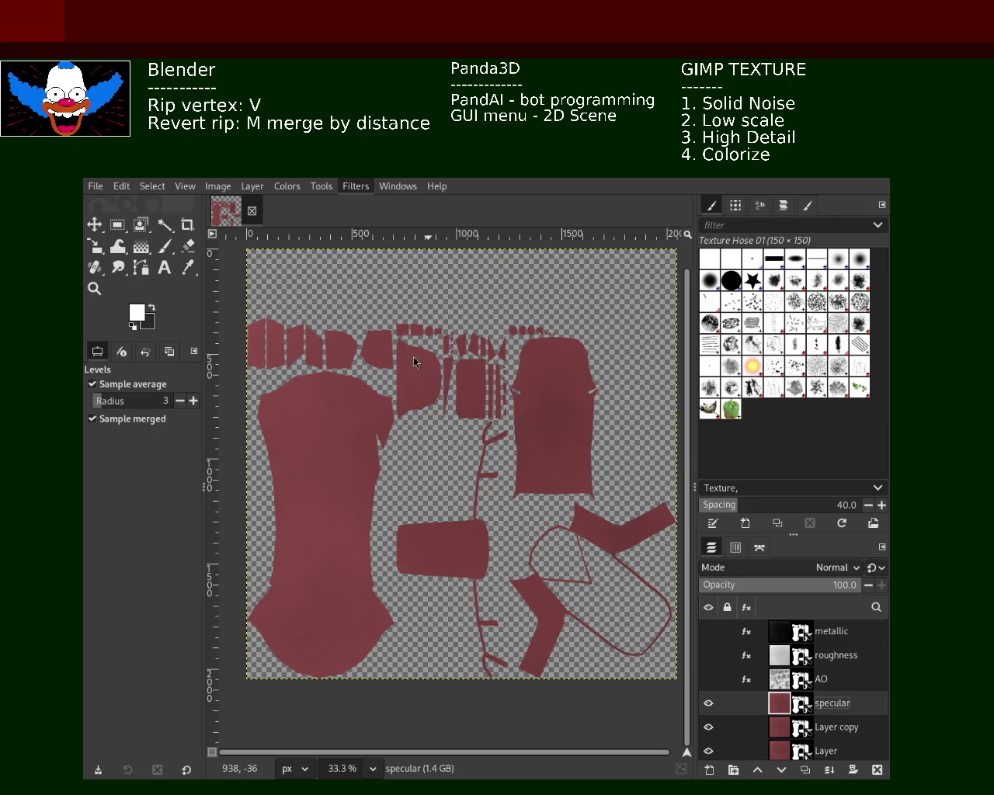
{"action": "key", "text": "ctrl+f"}
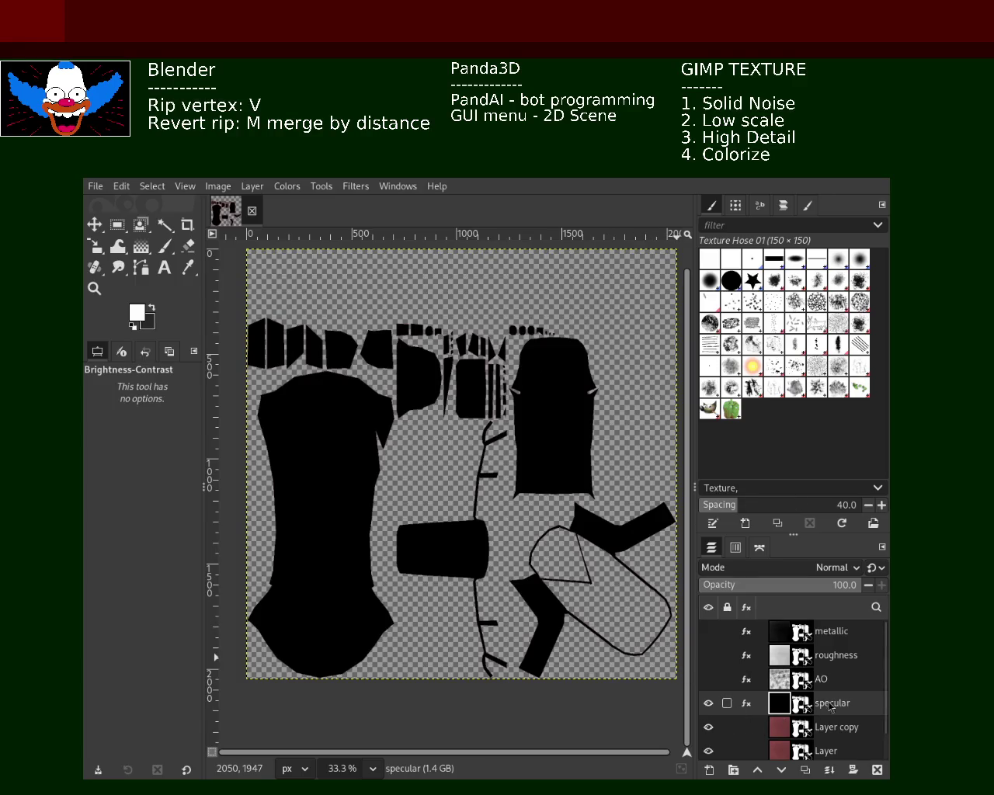
- Rename Layer copy to 'normal', hide specular, and fill normal with flat normal-map purple
{"action": "double_click", "coordinate": [836, 729]}
{"action": "type", "text": "normal"}
{"action": "key", "text": "Return"}
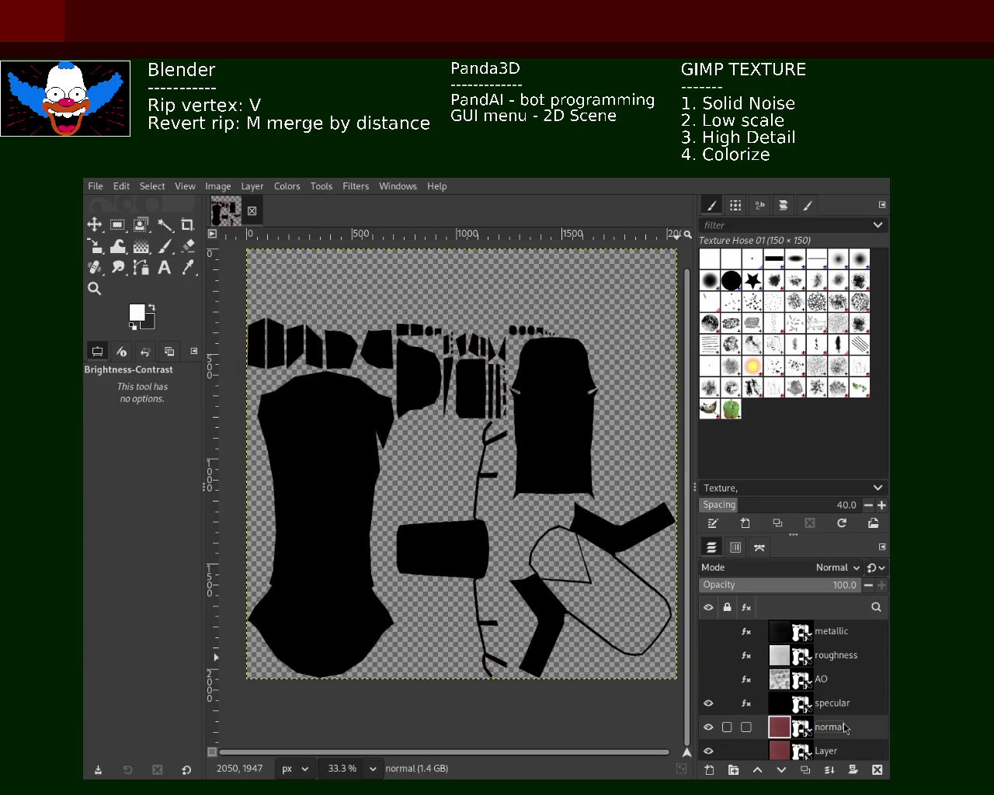
{"action": "left_click", "coordinate": [708, 703]}
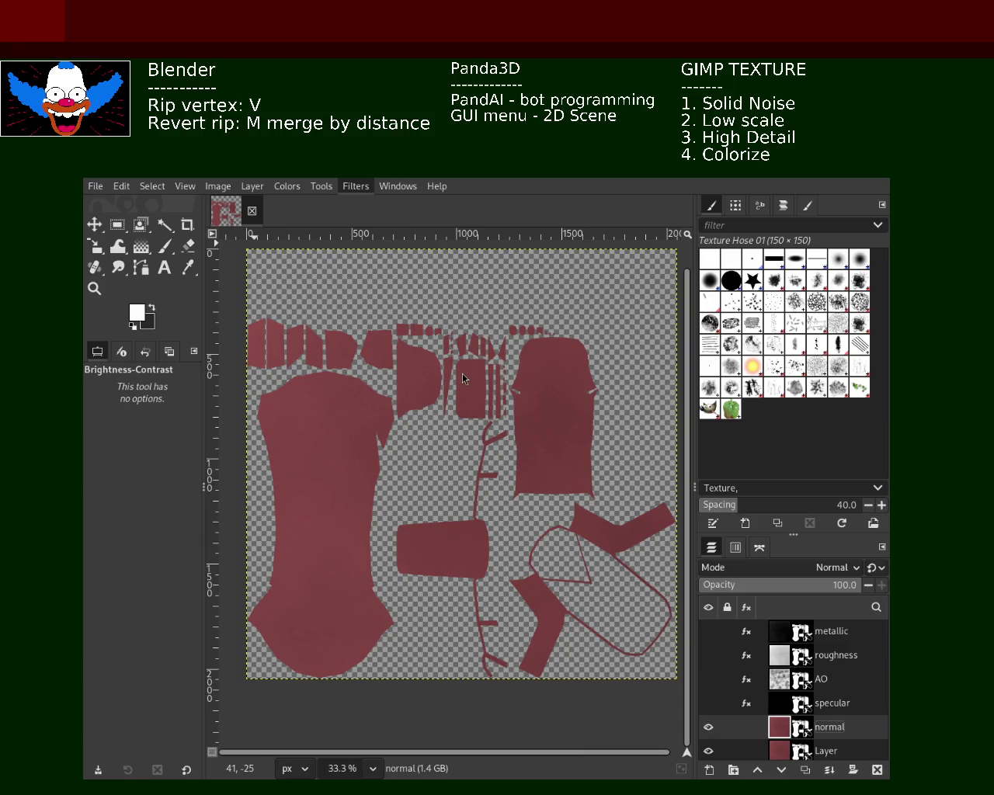
{"action": "key", "text": "ctrl+f"}
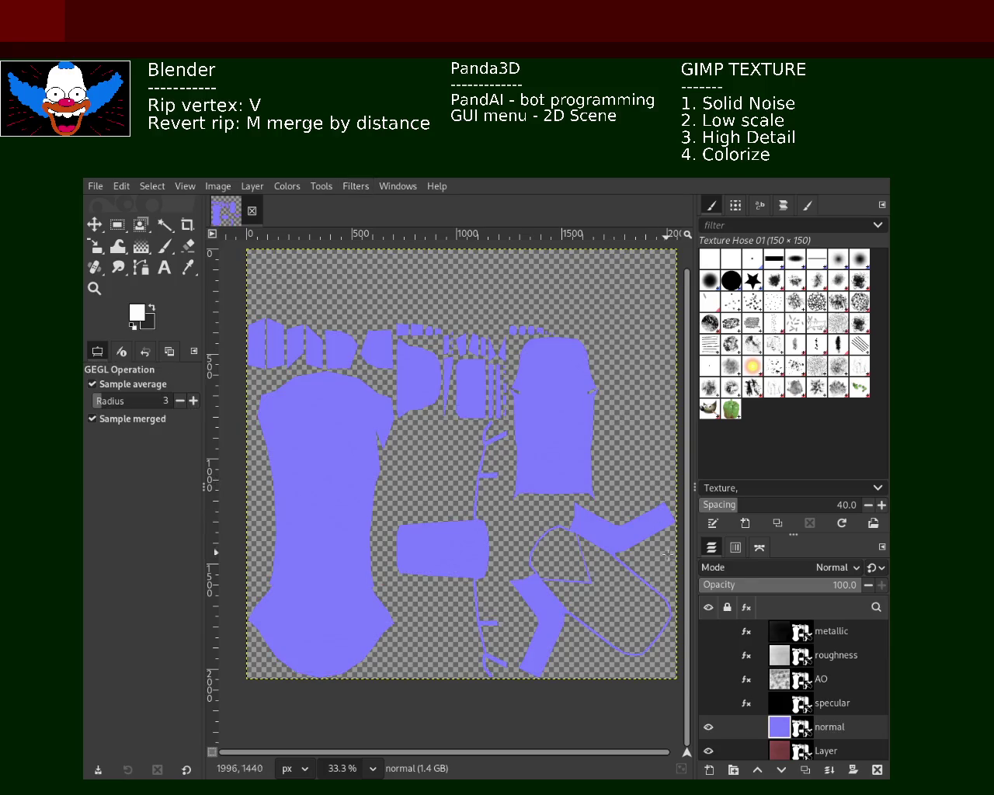
{"action": "mouse_move", "coordinate": [709, 728]}
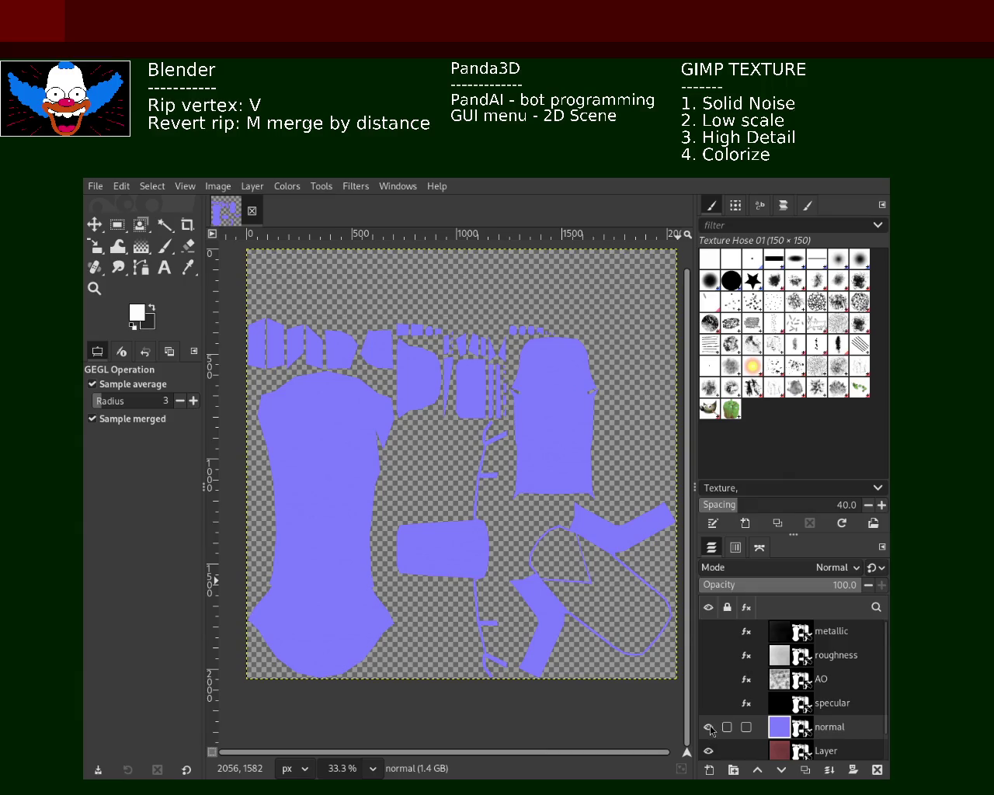
- Rename the bottom Layer to 'base', show the map layers again, then hide roughness
{"action": "scroll", "coordinate": [889, 726], "scroll_direction": "down", "scroll_amount": 1}
{"action": "scroll", "coordinate": [890, 727], "scroll_direction": "down", "scroll_amount": 2}
{"action": "double_click", "coordinate": [825, 724]}
{"action": "type", "text": "base"}
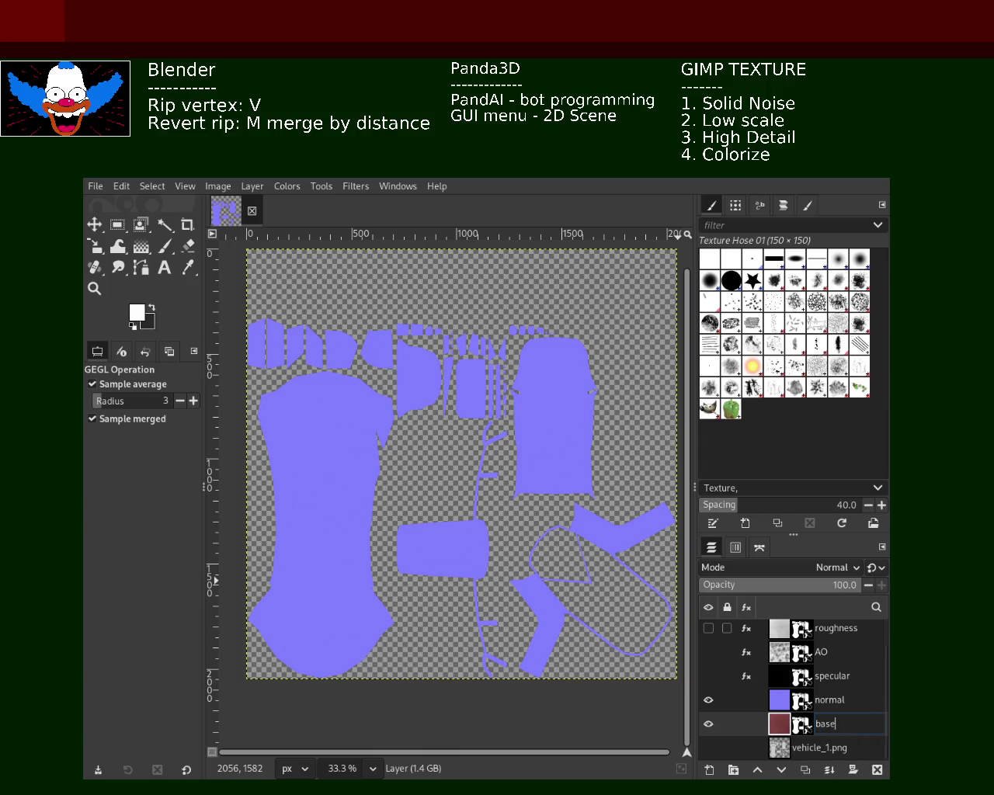
{"action": "key", "text": "Return"}
{"action": "left_click_drag", "start_coordinate": [708, 676], "coordinate": [708, 628]}
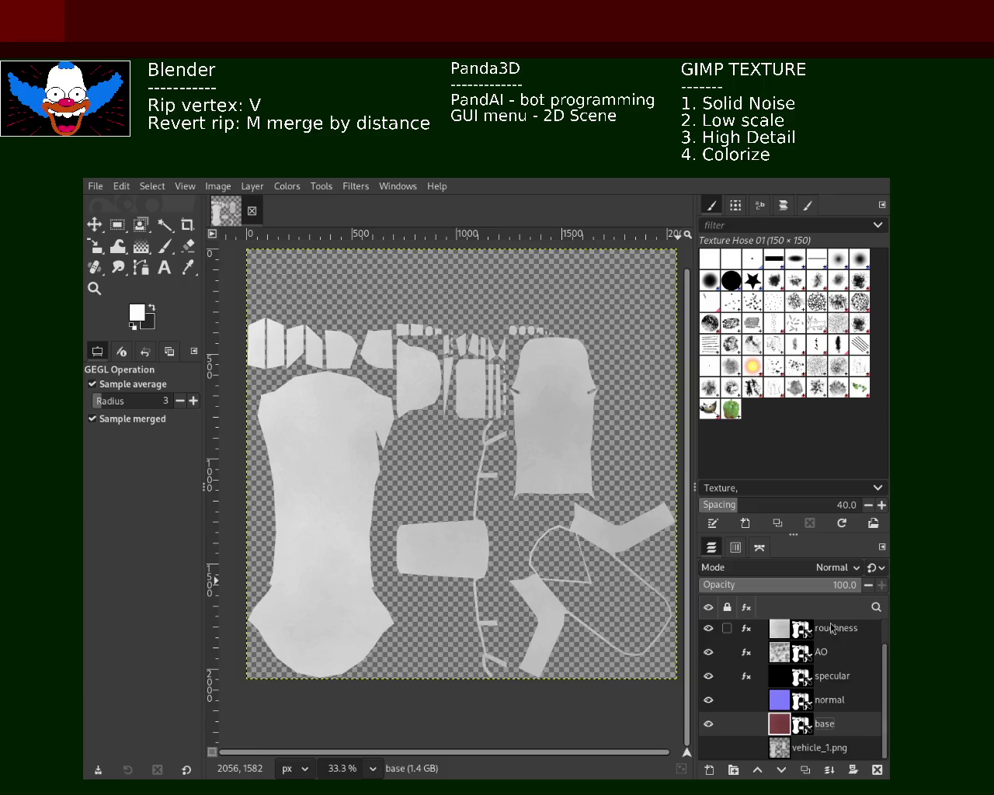
{"action": "left_click", "coordinate": [708, 629]}
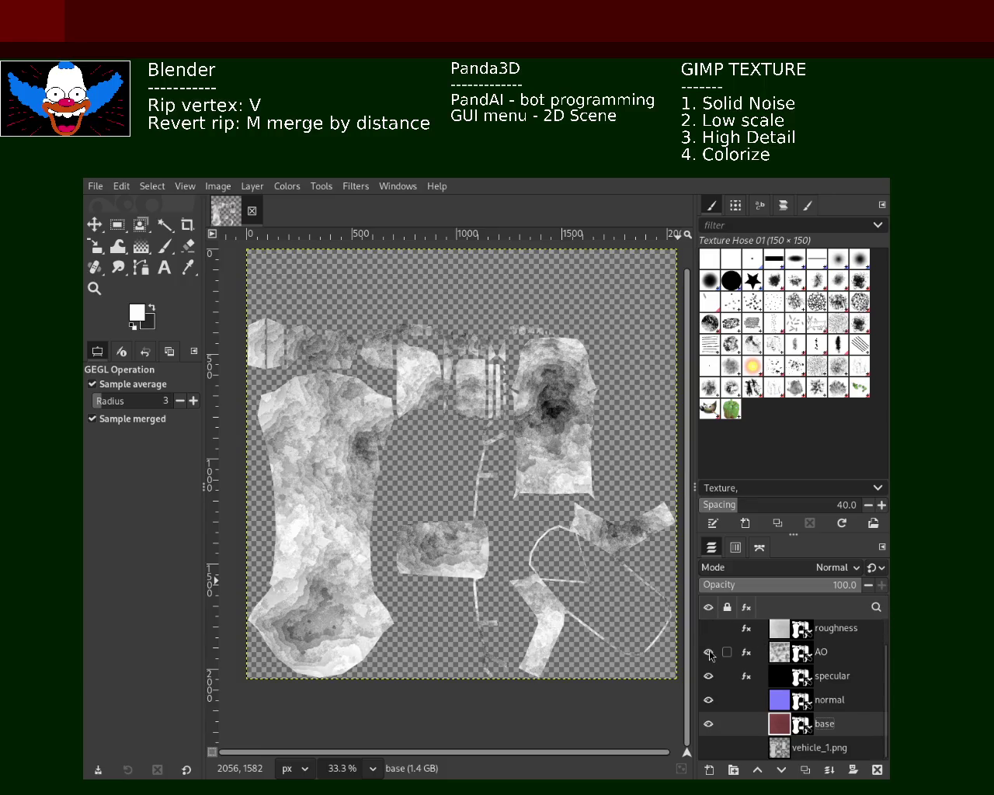
{"action": "left_click", "coordinate": [94, 288]}
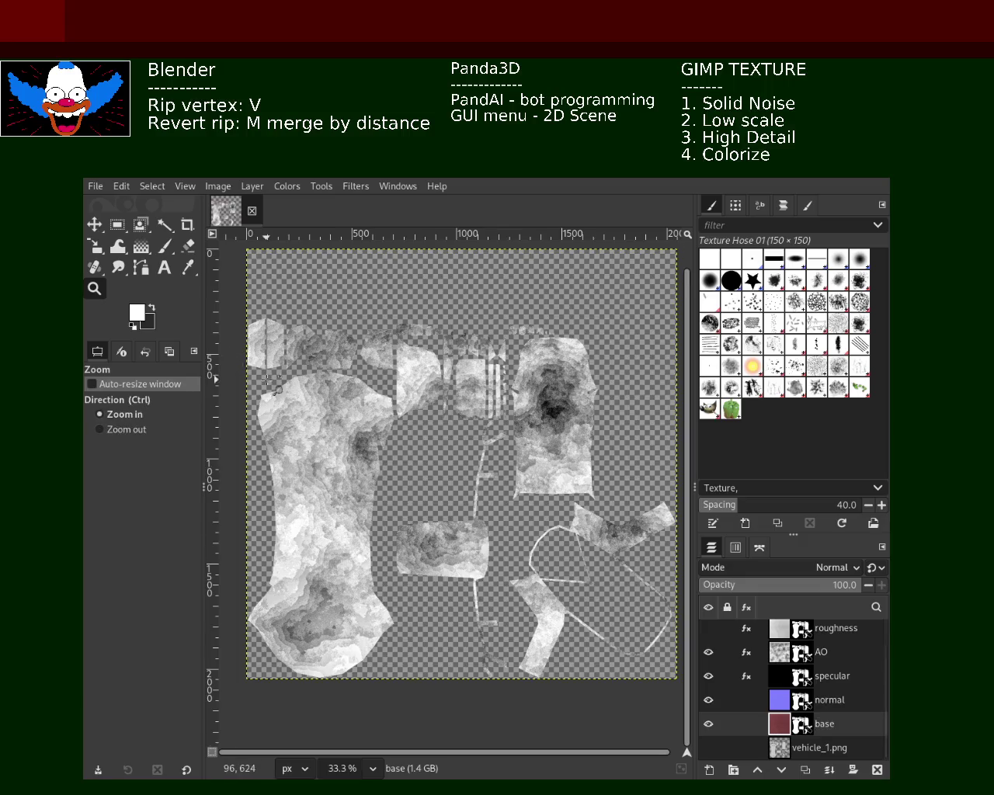
{"action": "triple_click", "coordinate": [268, 381]}
{"action": "scroll", "coordinate": [379, 402], "scroll_direction": "up", "scroll_amount": 1}
{"action": "scroll", "coordinate": [379, 368], "scroll_direction": "down", "scroll_amount": 3}
{"action": "scroll", "coordinate": [379, 368], "scroll_direction": "up", "scroll_amount": 3}
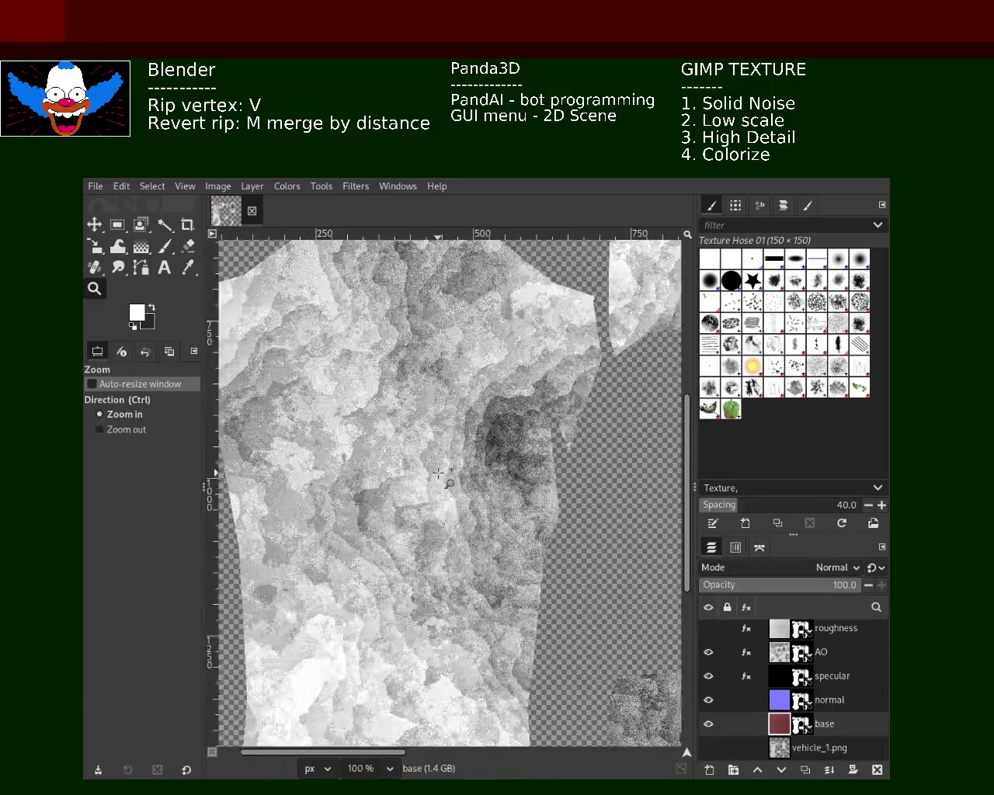
{"action": "scroll", "coordinate": [485, 497], "scroll_direction": "down", "scroll_amount": 2}
{"action": "scroll", "coordinate": [458, 424], "scroll_direction": "up", "scroll_amount": 1}
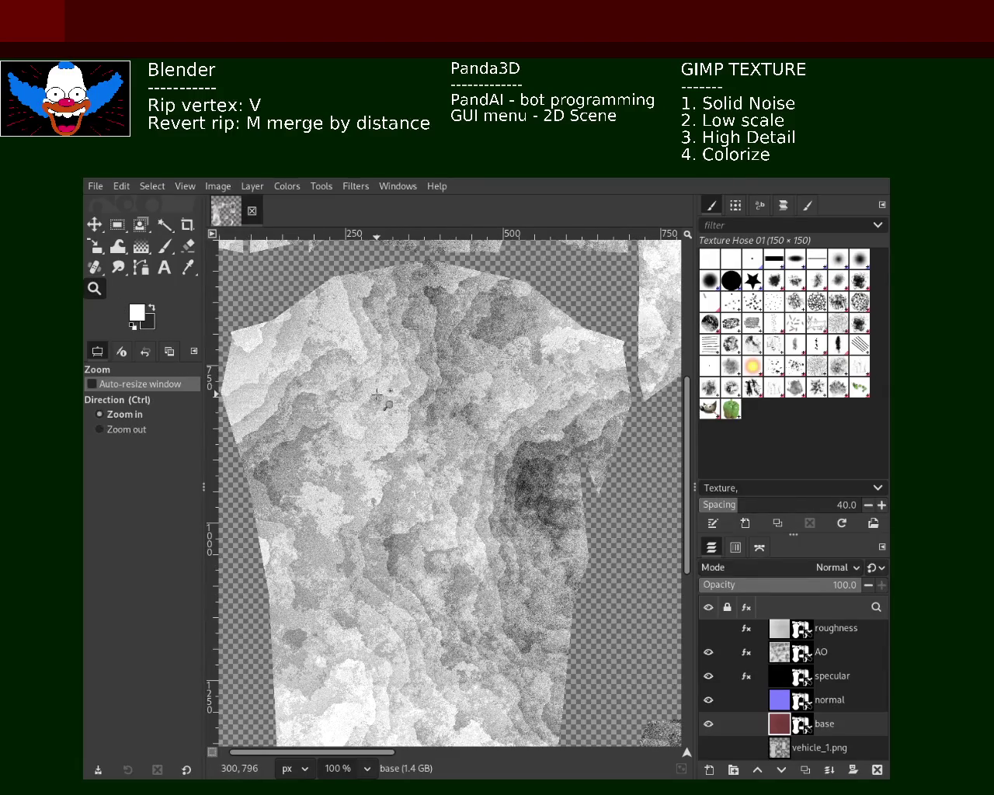
{"action": "left_click", "coordinate": [436, 450], "text": "ctrl"}
{"action": "left_click", "coordinate": [436, 451]}
{"action": "left_click", "coordinate": [435, 450]}
{"action": "left_click", "coordinate": [436, 450]}
{"action": "left_click", "coordinate": [616, 407], "text": "ctrl"}
{"action": "left_click", "coordinate": [617, 407], "text": "ctrl"}
{"action": "left_click", "coordinate": [617, 407], "text": "ctrl"}
{"action": "left_click", "coordinate": [616, 407]}
{"action": "left_click", "coordinate": [617, 407]}
{"action": "left_click", "coordinate": [617, 407], "text": "ctrl"}
{"action": "left_click", "coordinate": [478, 515]}
{"action": "left_click", "coordinate": [479, 515]}
{"action": "left_click", "coordinate": [479, 515]}
{"action": "left_click", "coordinate": [479, 515]}
{"action": "left_click", "coordinate": [466, 513], "text": "ctrl"}
{"action": "left_click", "coordinate": [435, 509], "text": "ctrl"}
{"action": "left_click", "coordinate": [398, 503]}
{"action": "left_click", "coordinate": [398, 499]}
{"action": "left_click", "coordinate": [397, 499]}
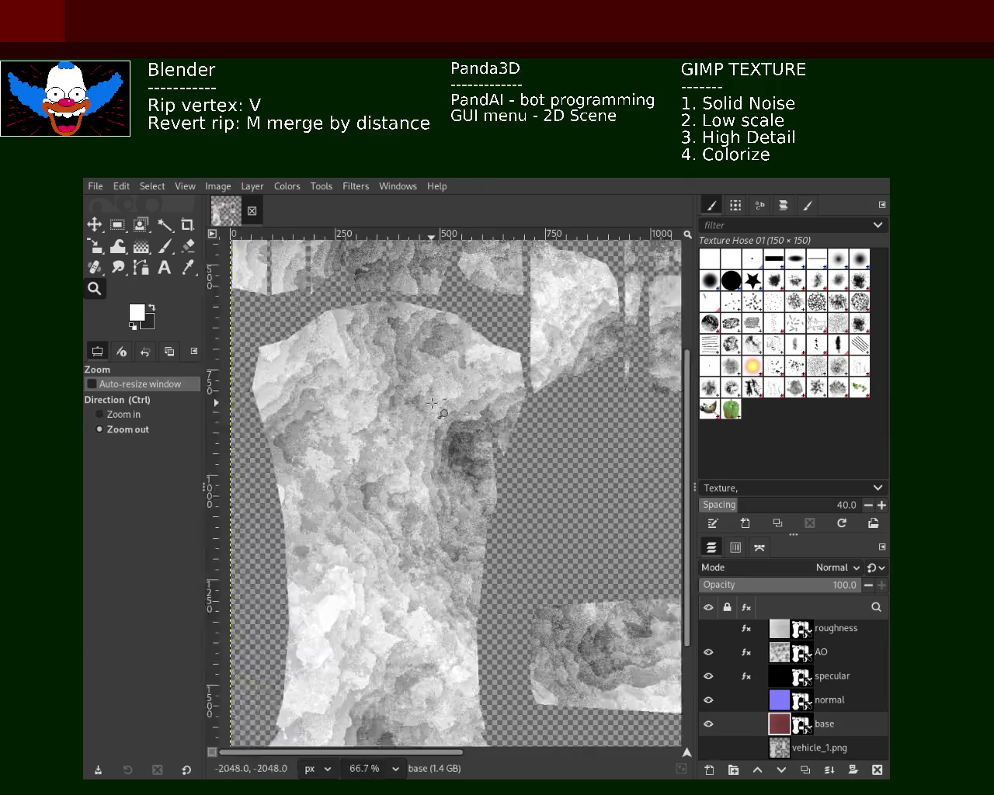
{"action": "key", "text": "shift+3"}
{"action": "key", "text": "shift+2"}
{"action": "key", "text": "2"}
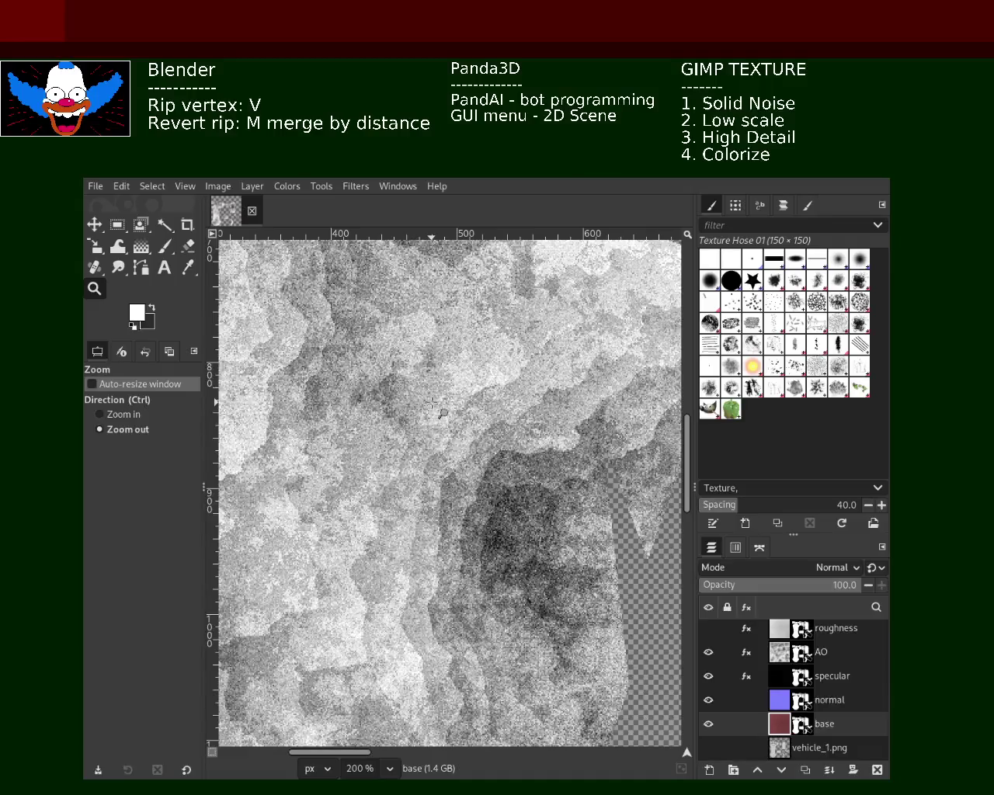
{"action": "left_click", "coordinate": [435, 405]}
{"action": "left_click", "coordinate": [435, 404]}
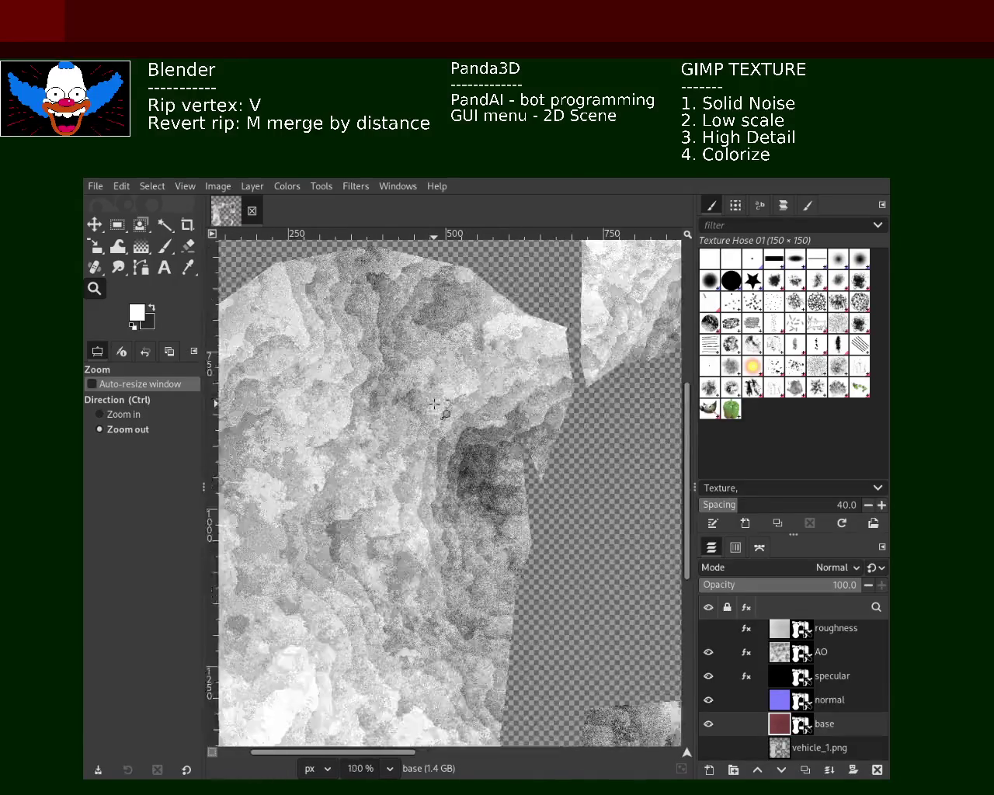
{"action": "left_click", "coordinate": [435, 404]}
{"action": "left_click", "coordinate": [611, 382], "text": "ctrl"}
{"action": "left_click", "coordinate": [611, 382]}
{"action": "left_click", "coordinate": [611, 382], "text": "ctrl"}
{"action": "left_click", "coordinate": [612, 382]}
{"action": "left_click", "coordinate": [611, 382]}
{"action": "left_click", "coordinate": [611, 382], "text": "ctrl"}
{"action": "left_click", "coordinate": [611, 382], "text": "ctrl"}
{"action": "left_click", "coordinate": [448, 402]}
{"action": "left_click", "coordinate": [448, 402]}
{"action": "left_click", "coordinate": [448, 403], "text": "ctrl"}
{"action": "left_click", "coordinate": [596, 404]}
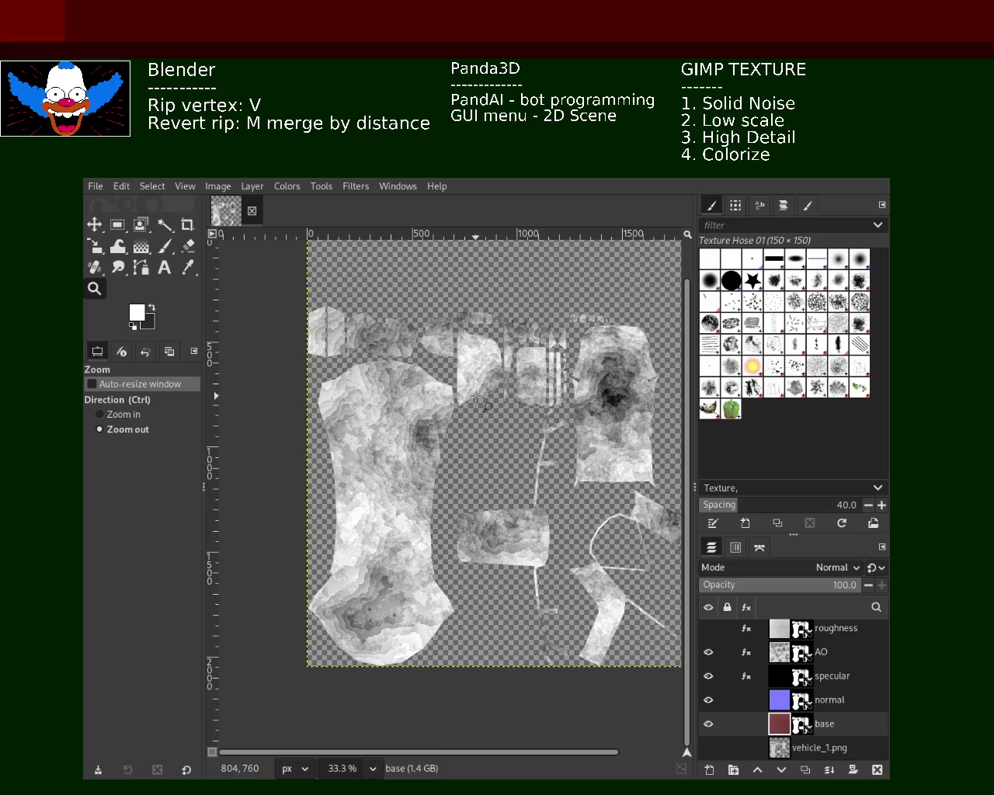
{"action": "left_click", "coordinate": [643, 388]}
{"action": "left_click", "coordinate": [643, 389]}
{"action": "left_click", "coordinate": [643, 388]}
{"action": "left_click", "coordinate": [643, 388]}
{"action": "left_click", "coordinate": [643, 388]}
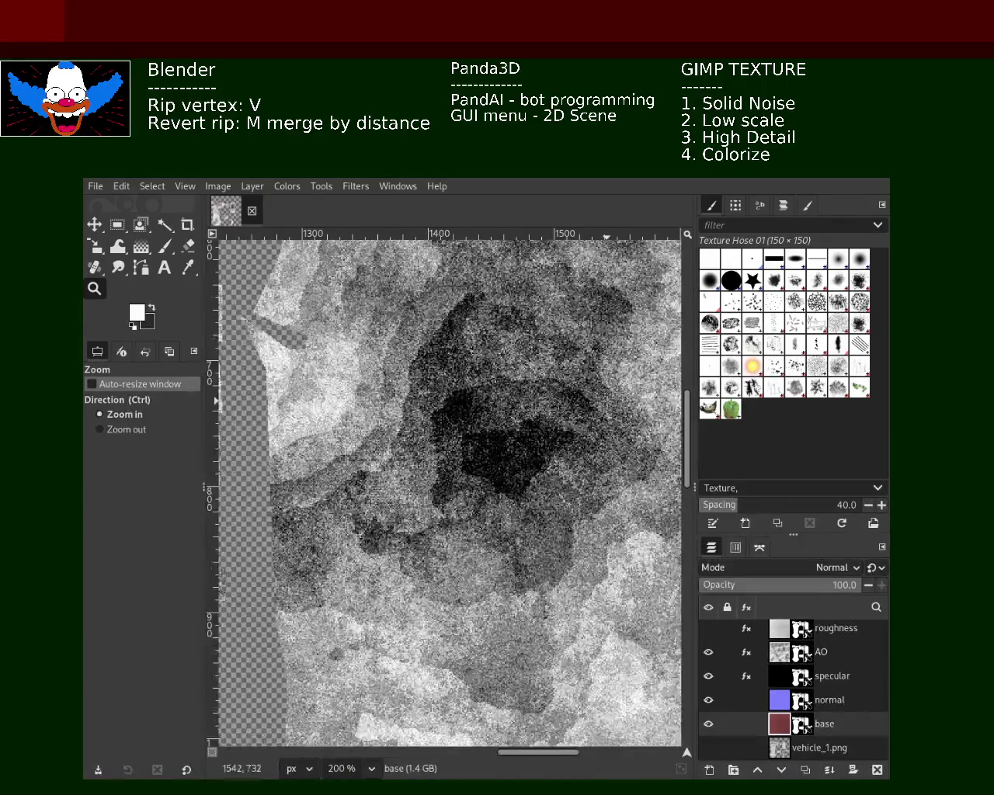
{"action": "left_click", "coordinate": [559, 381], "text": "ctrl"}
{"action": "left_click", "coordinate": [559, 381], "text": "ctrl"}
{"action": "left_click", "coordinate": [558, 380], "text": "ctrl"}
{"action": "left_click", "coordinate": [559, 380], "text": "ctrl"}
{"action": "left_click", "coordinate": [559, 381], "text": "ctrl"}
{"action": "left_click", "coordinate": [559, 380]}
{"action": "left_click", "coordinate": [462, 384], "text": "ctrl"}
{"action": "left_click", "coordinate": [461, 384], "text": "ctrl"}
{"action": "left_click", "coordinate": [461, 384]}
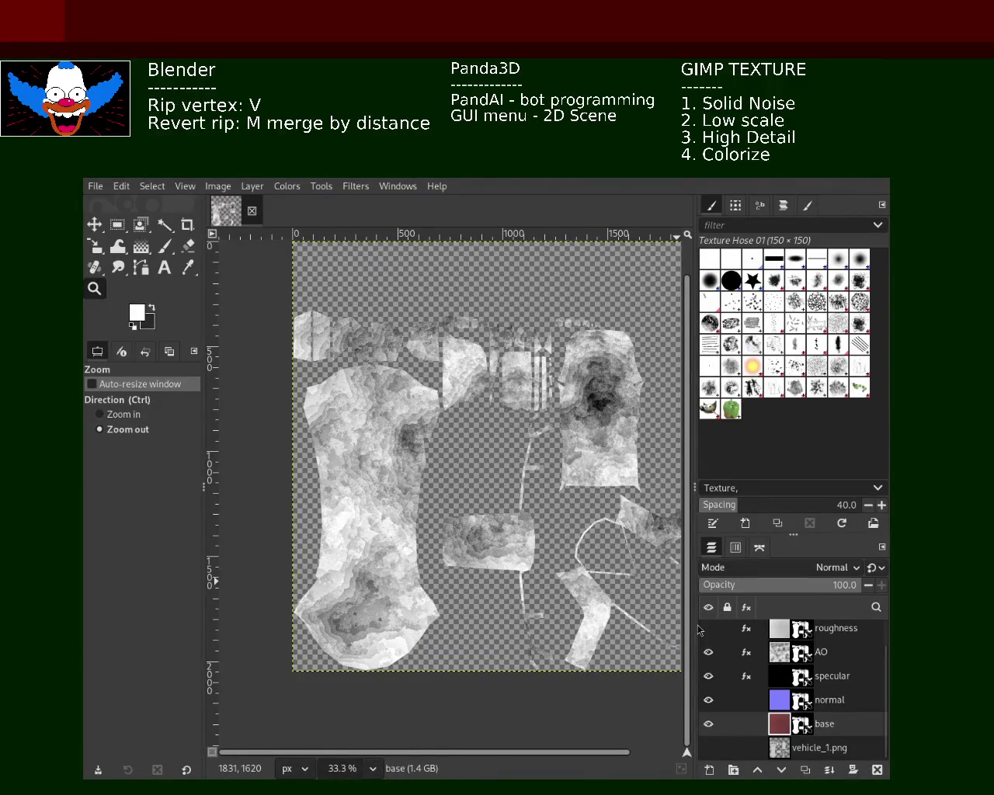
{"action": "left_click", "coordinate": [707, 629], "text": "ctrl"}
{"action": "left_click", "coordinate": [708, 630]}
{"action": "left_click", "coordinate": [708, 629]}
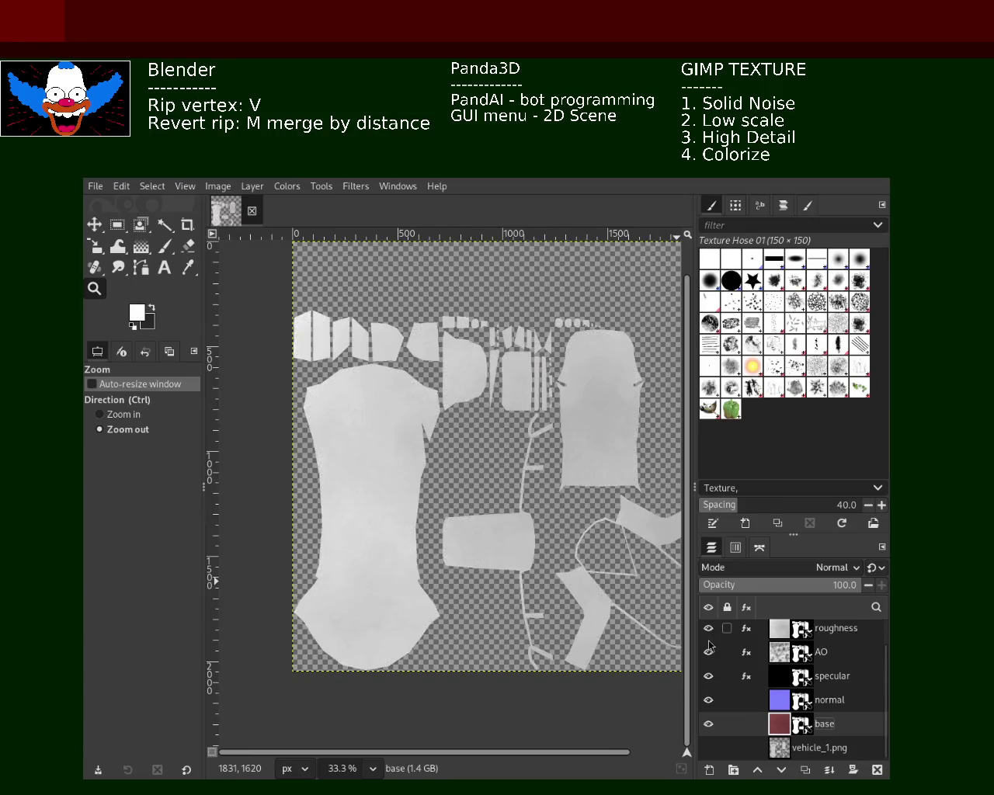
{"action": "left_click", "coordinate": [808, 636]}
{"action": "scroll", "coordinate": [777, 637], "scroll_direction": "up", "scroll_amount": 1}
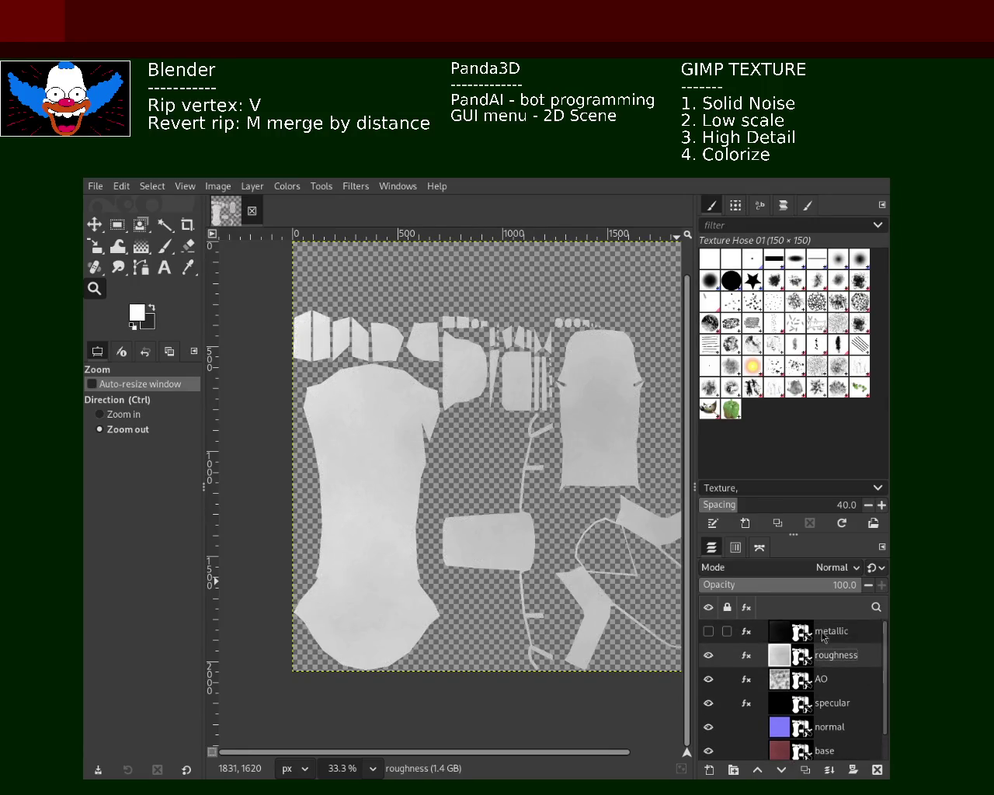
- Show the metallic layer, export it to the texture file, then hide metallic again
{"action": "left_click", "coordinate": [707, 631]}
{"action": "left_click", "coordinate": [783, 637]}
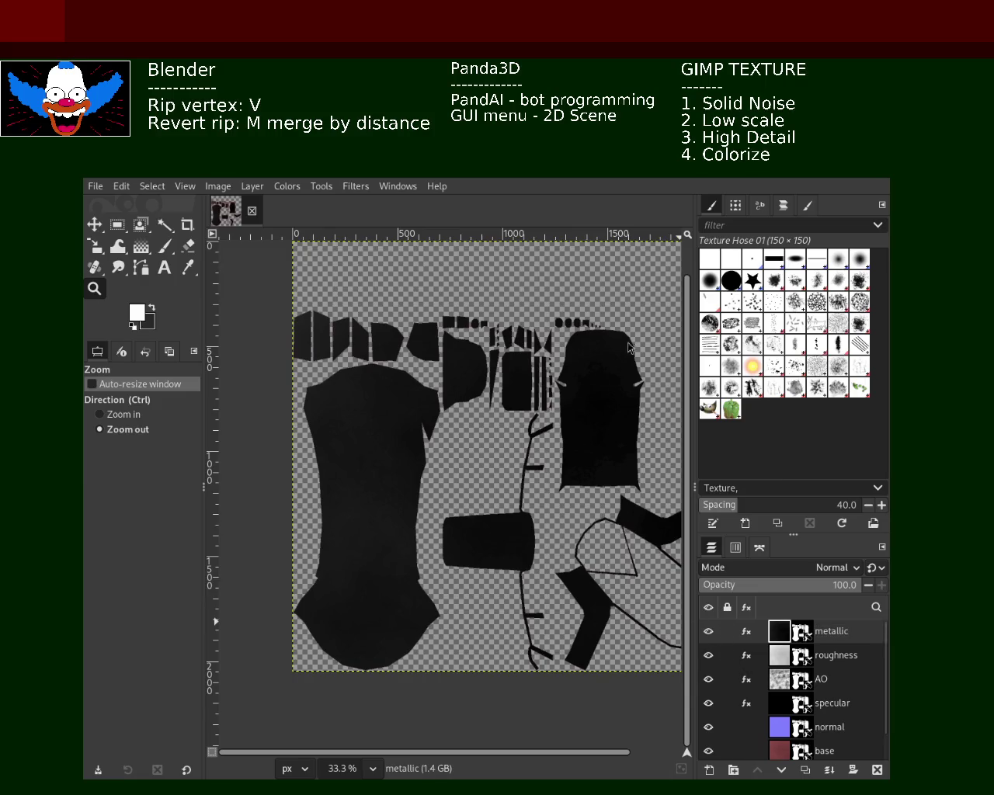
{"action": "key", "text": "ctrl+e"}
{"action": "left_click", "coordinate": [709, 632]}
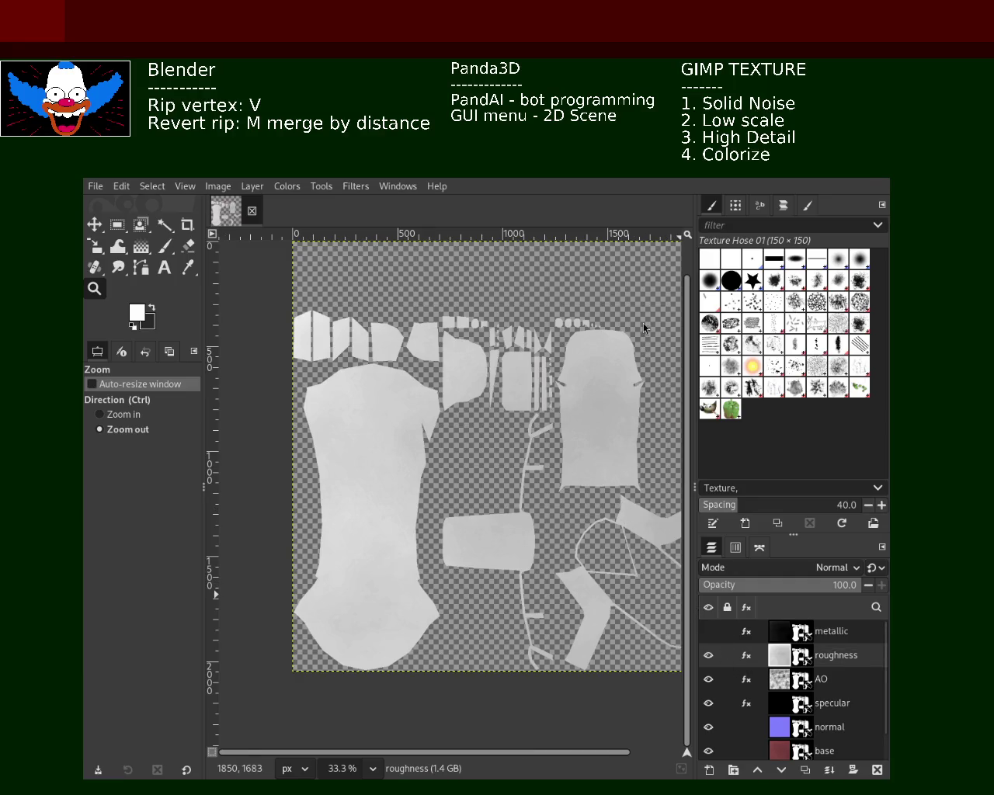
- Export the roughness map, then hide the roughness layer to reveal the AO texture
{"action": "key", "text": "ctrl+e"}
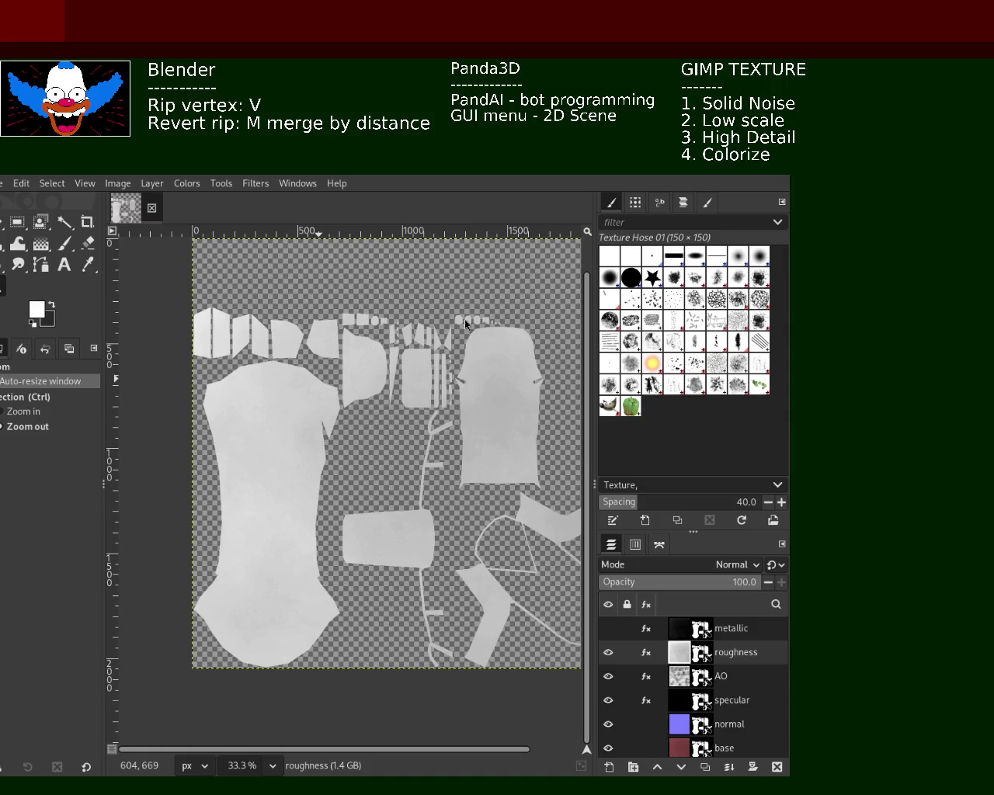
{"action": "left_click", "coordinate": [608, 653]}
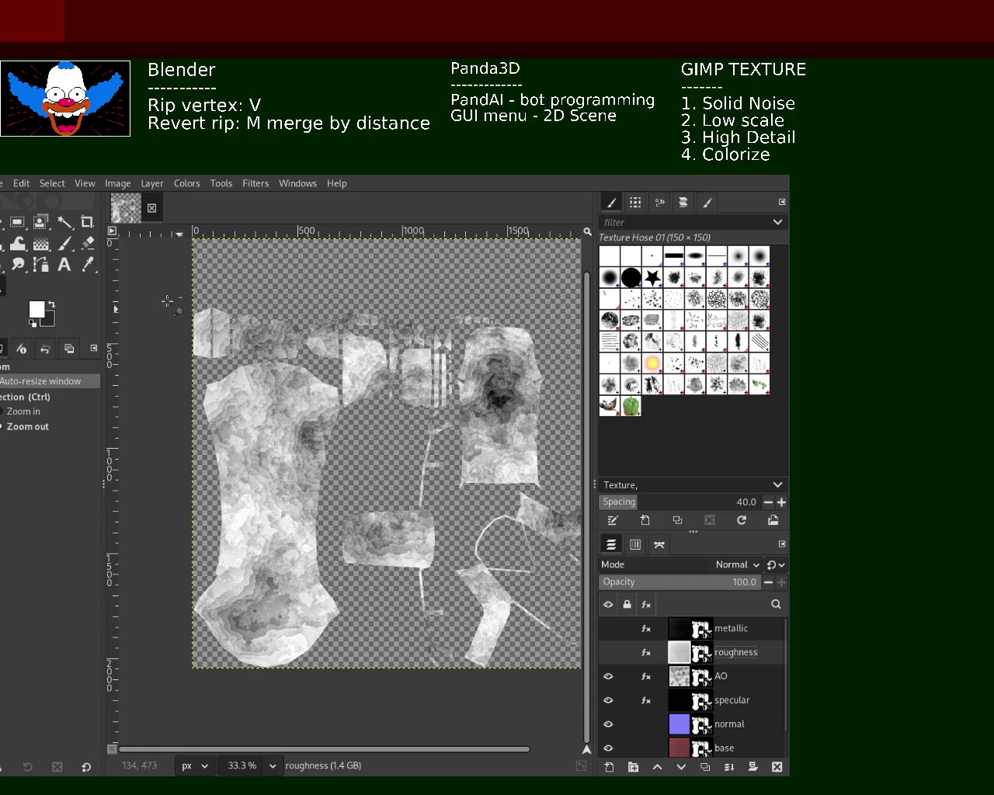
- Select the AO layer, export the AO map, then hide AO to reveal specular
{"action": "left_click", "coordinate": [676, 683]}
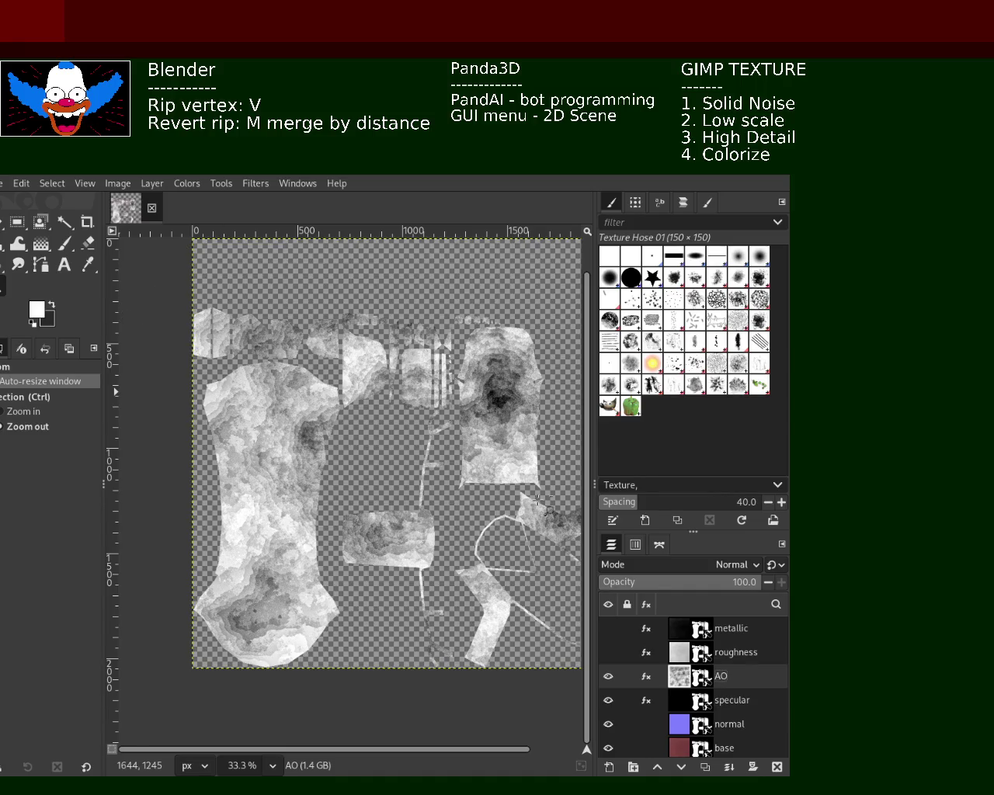
{"action": "key", "text": "ctrl+e"}
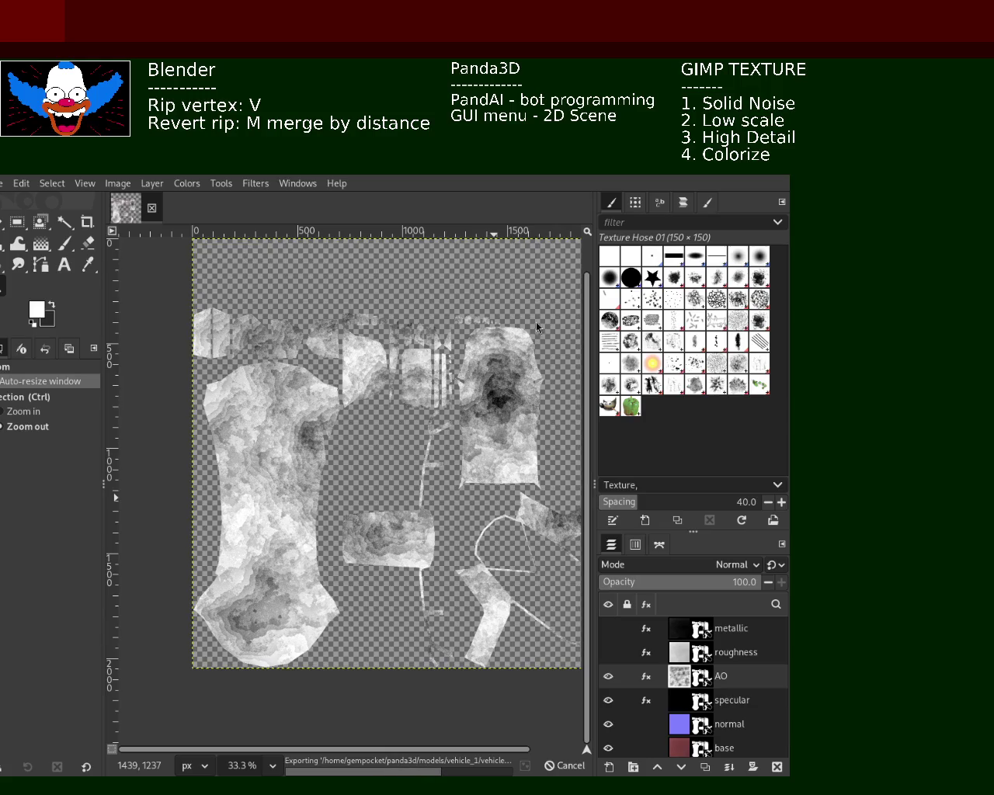
{"action": "left_click", "coordinate": [609, 676]}
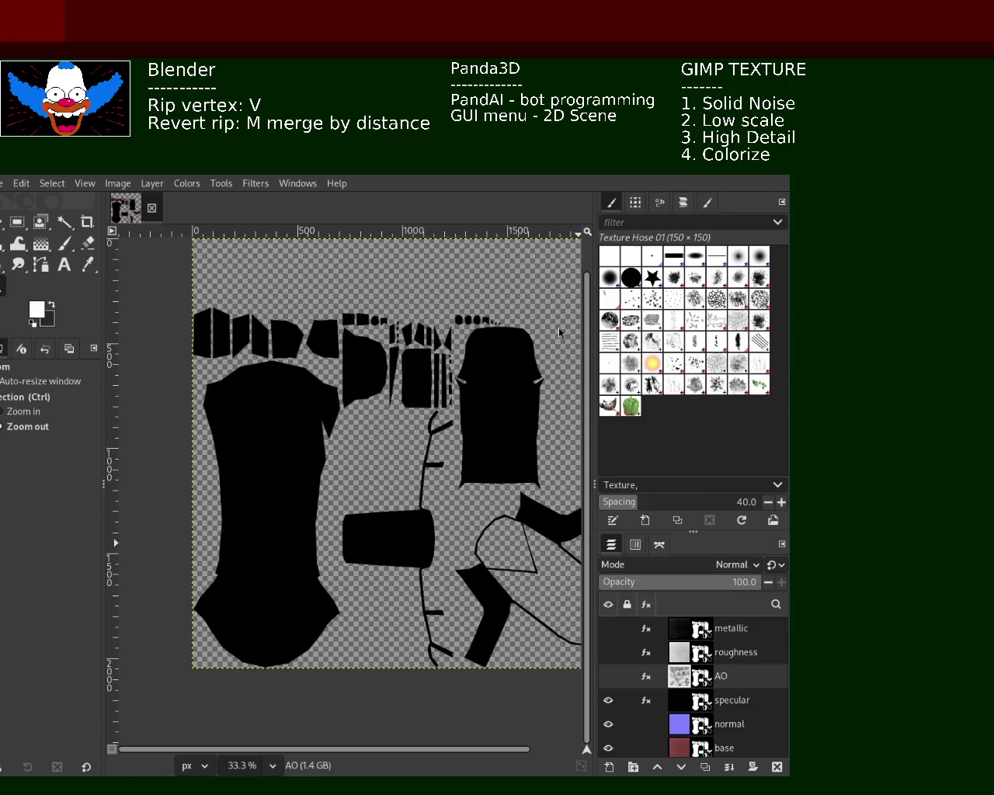
- Export the specular map to vehicle_1 with specular active, then hide specular
{"action": "key", "text": "ctrl+e"}
{"action": "left_click", "coordinate": [680, 710]}
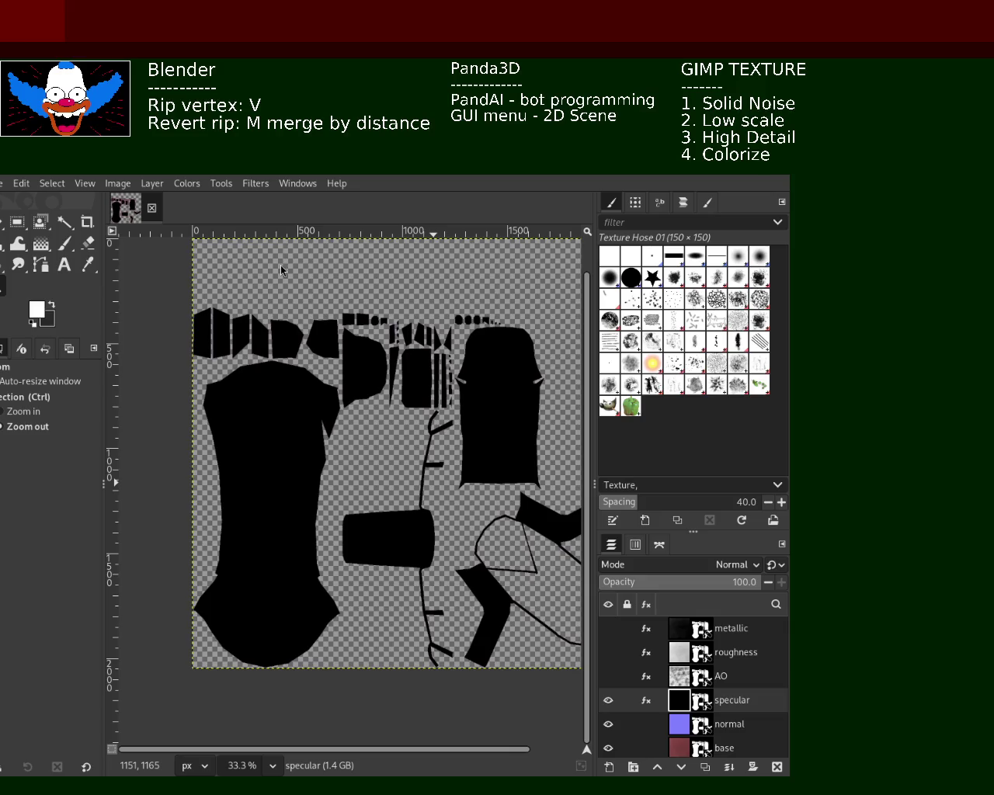
{"action": "left_click", "coordinate": [731, 700]}
{"action": "key", "text": "ctrl+e"}
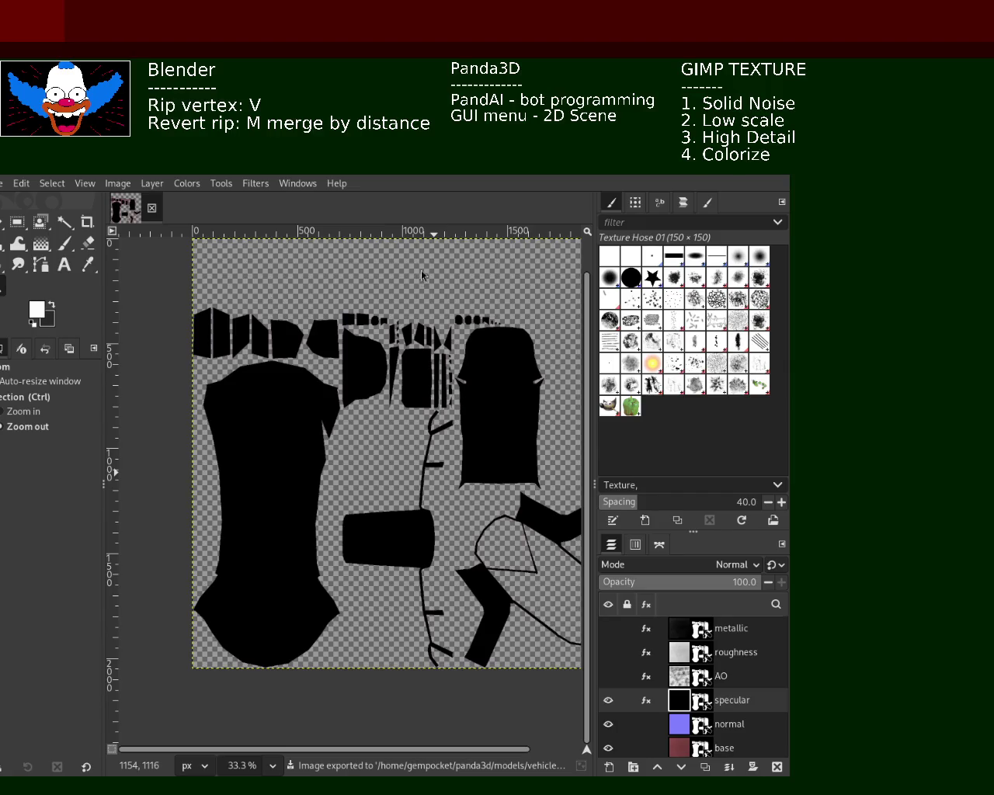
{"action": "left_click", "coordinate": [609, 701]}
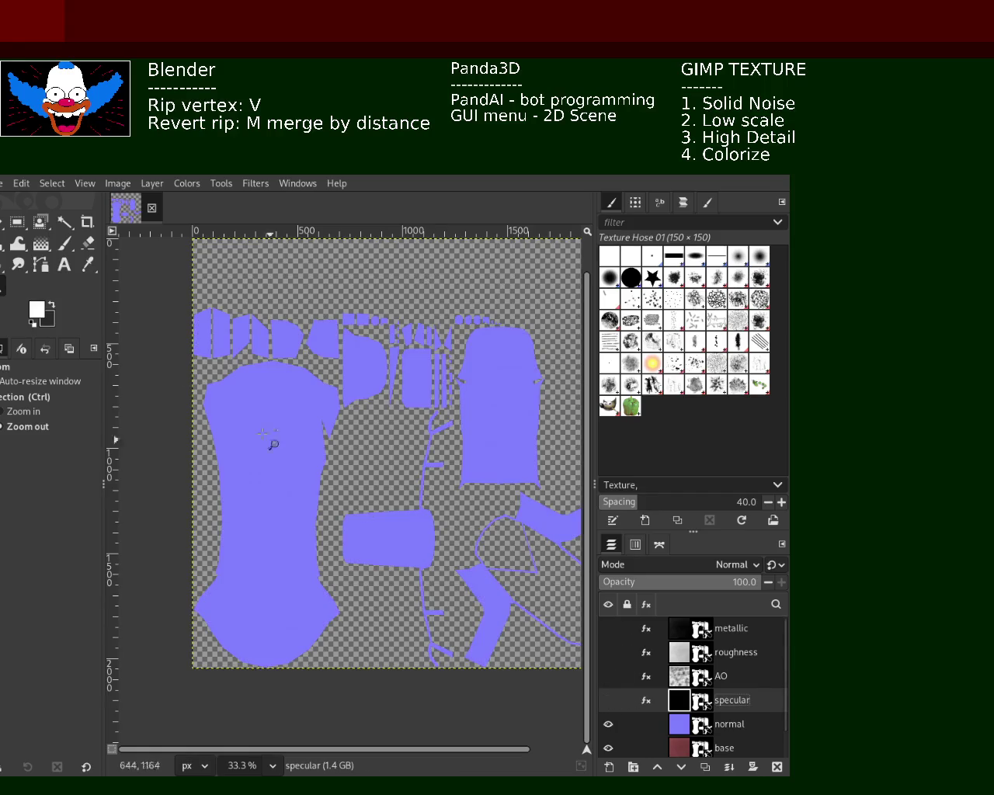
- Export the purple normal map with the normal layer active, then hide normal
{"action": "left_click", "coordinate": [86, 381]}
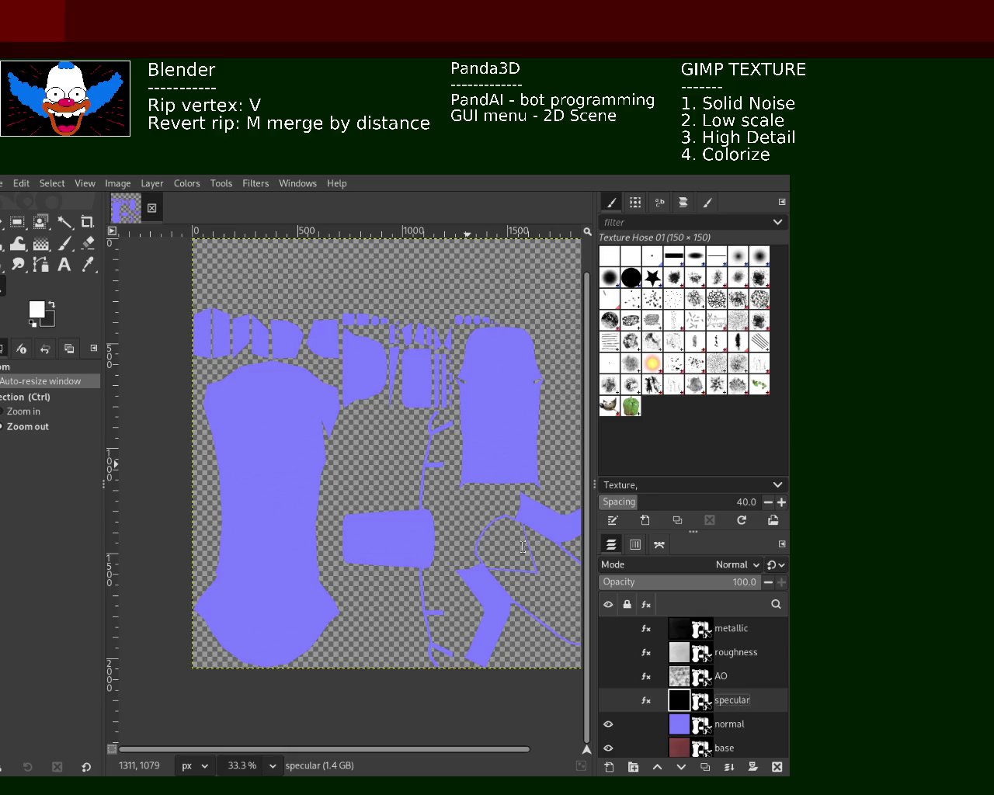
{"action": "key", "text": "ctrl+e"}
{"action": "mouse_move", "coordinate": [691, 724]}
{"action": "left_click", "coordinate": [672, 728]}
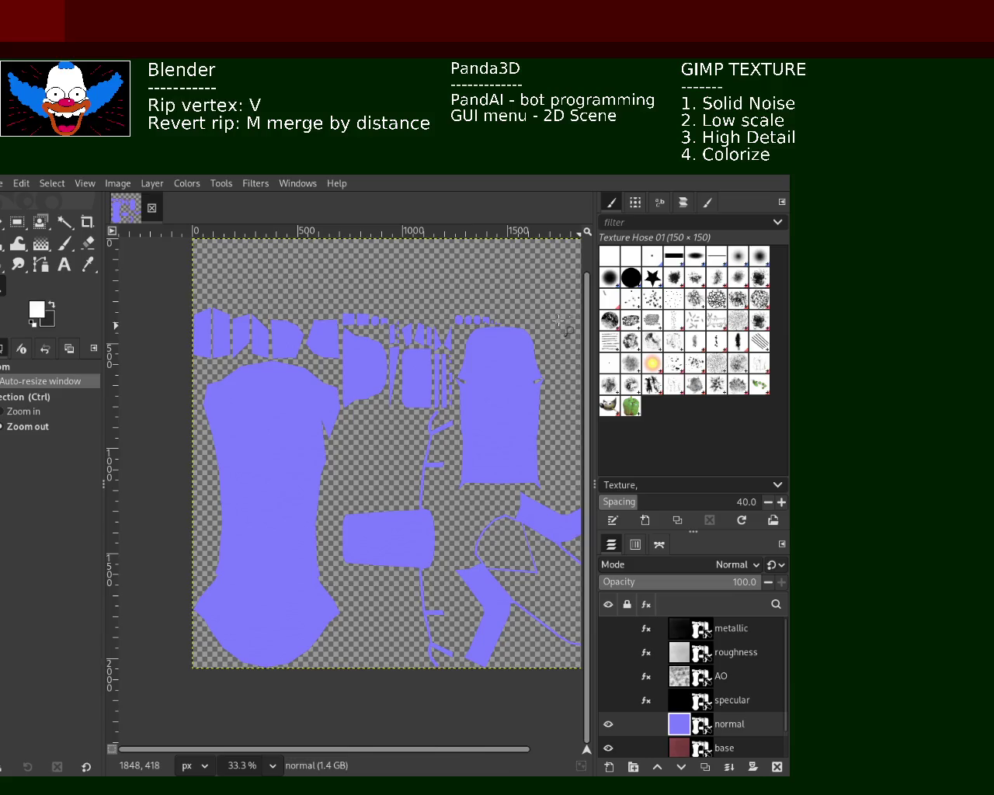
{"action": "key", "text": "ctrl+e"}
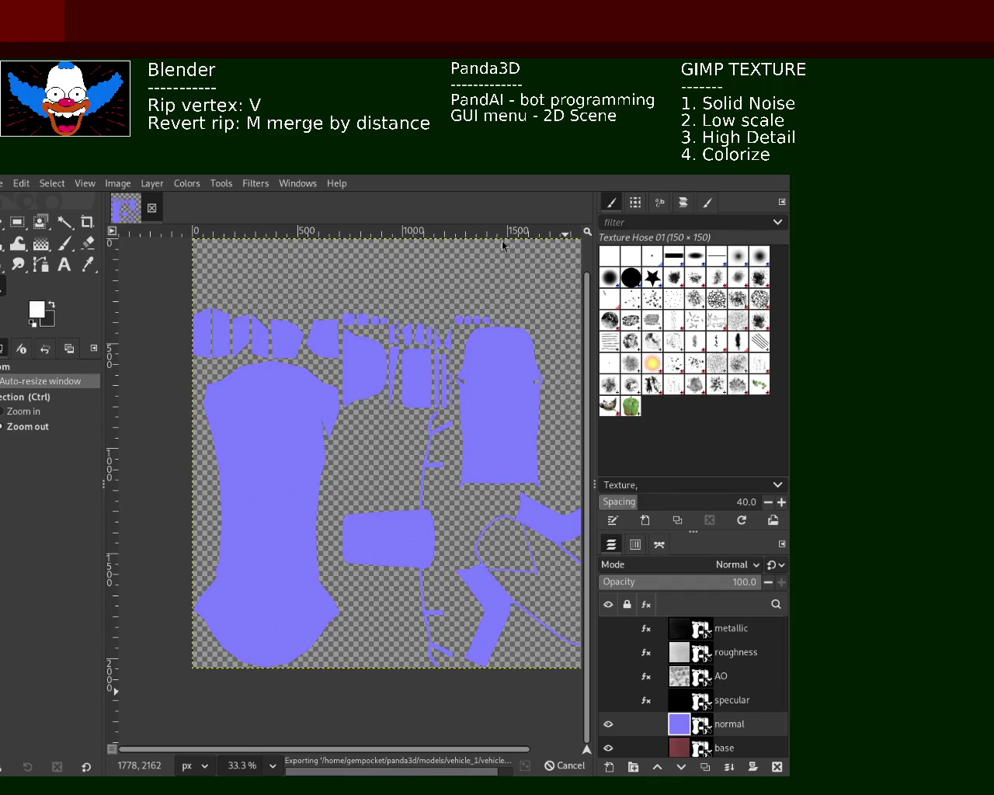
{"action": "left_click", "coordinate": [609, 730]}
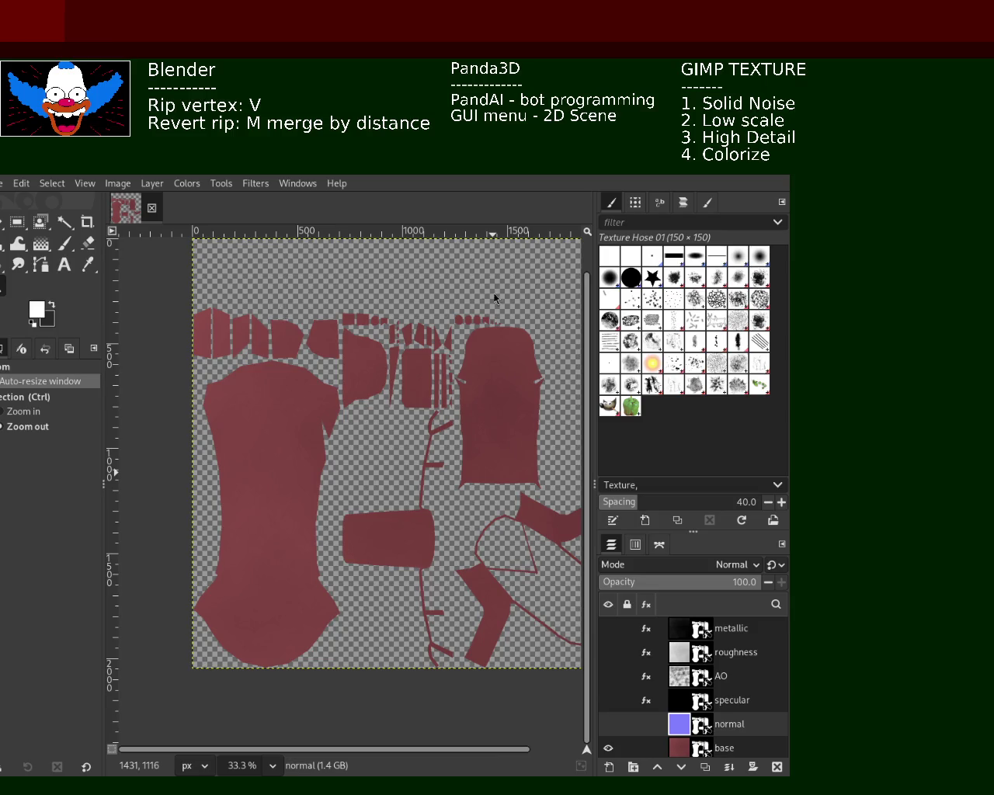
- Export the red base colour map to the vehicle's models folder
{"action": "key", "text": "ctrl+e"}
{"action": "left_click", "coordinate": [678, 632]}
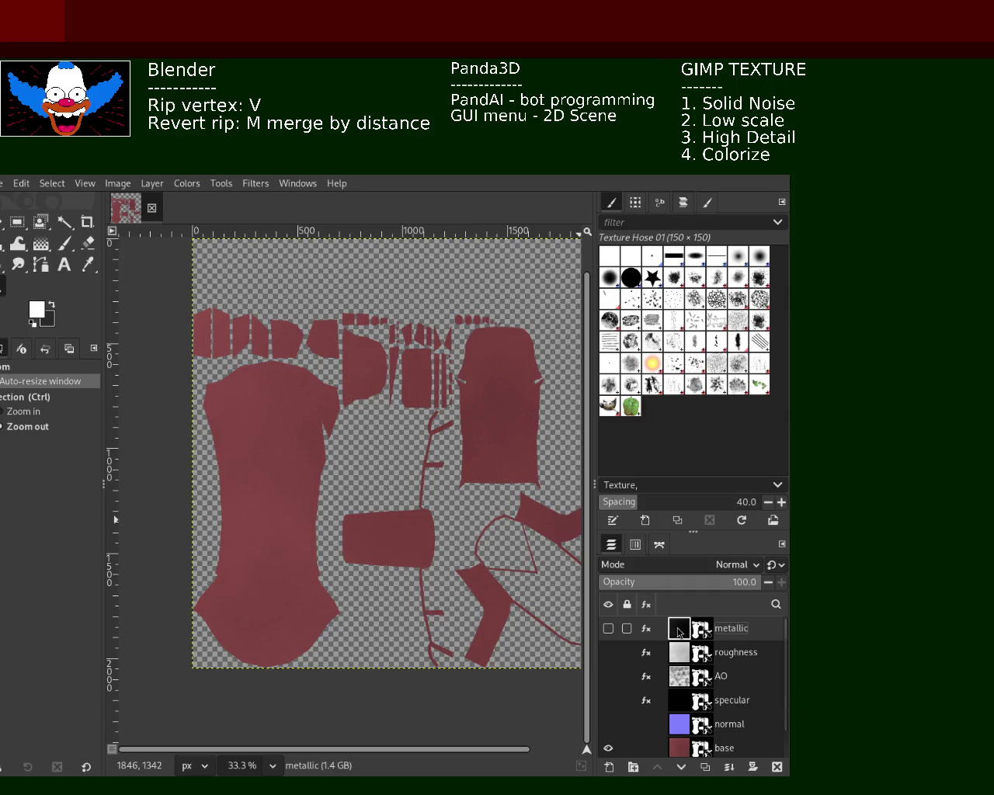
- Turn the roughness, AO, specular and normal eyes back on, leaving metallic and roughness hidden
{"action": "left_click", "coordinate": [608, 629]}
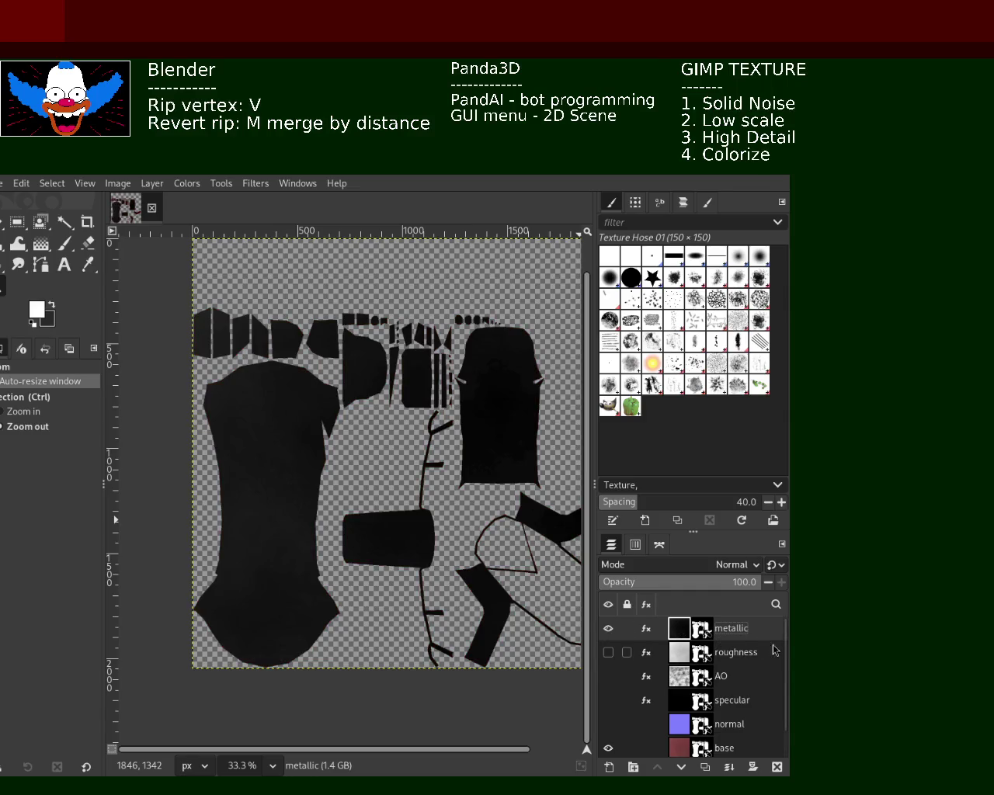
{"action": "left_click", "coordinate": [608, 629]}
{"action": "left_click", "coordinate": [608, 653]}
{"action": "left_click", "coordinate": [608, 652]}
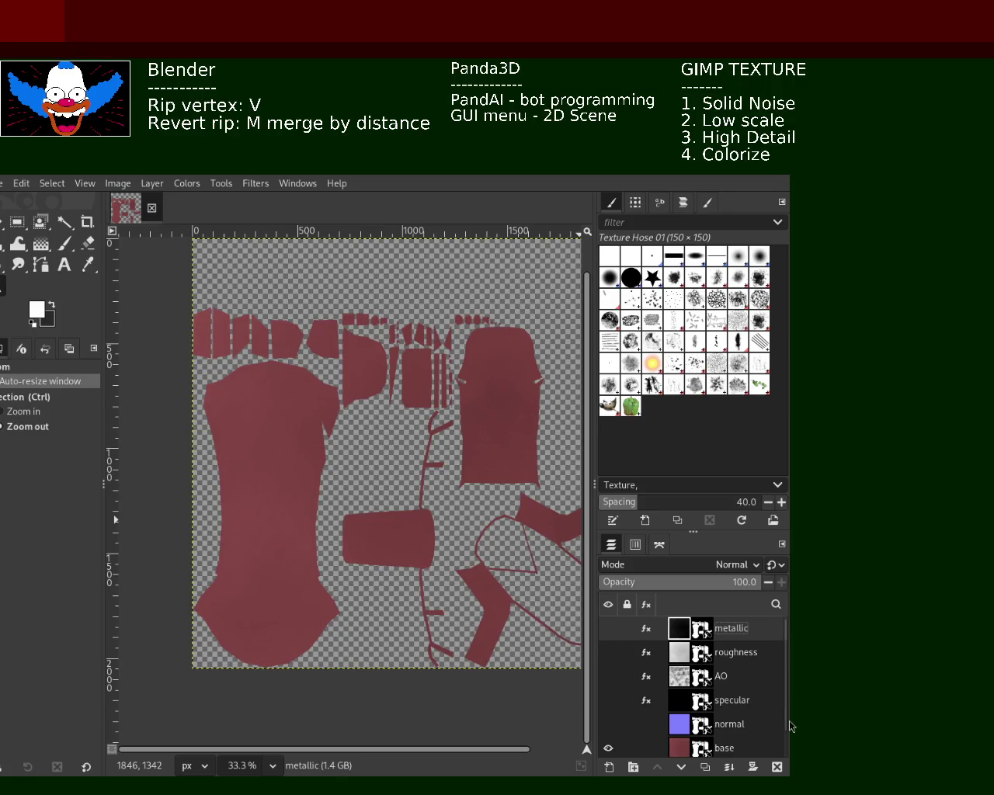
{"action": "scroll", "coordinate": [783, 688], "scroll_direction": "down", "scroll_amount": 1}
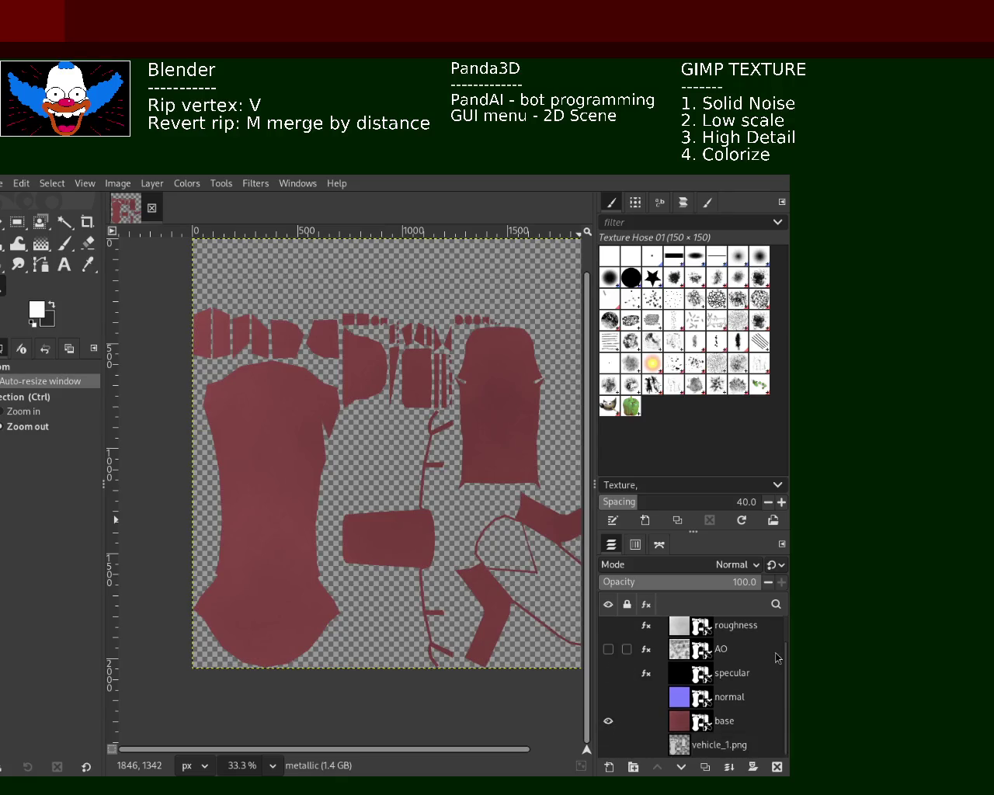
{"action": "scroll", "coordinate": [786, 649], "scroll_direction": "up", "scroll_amount": 1}
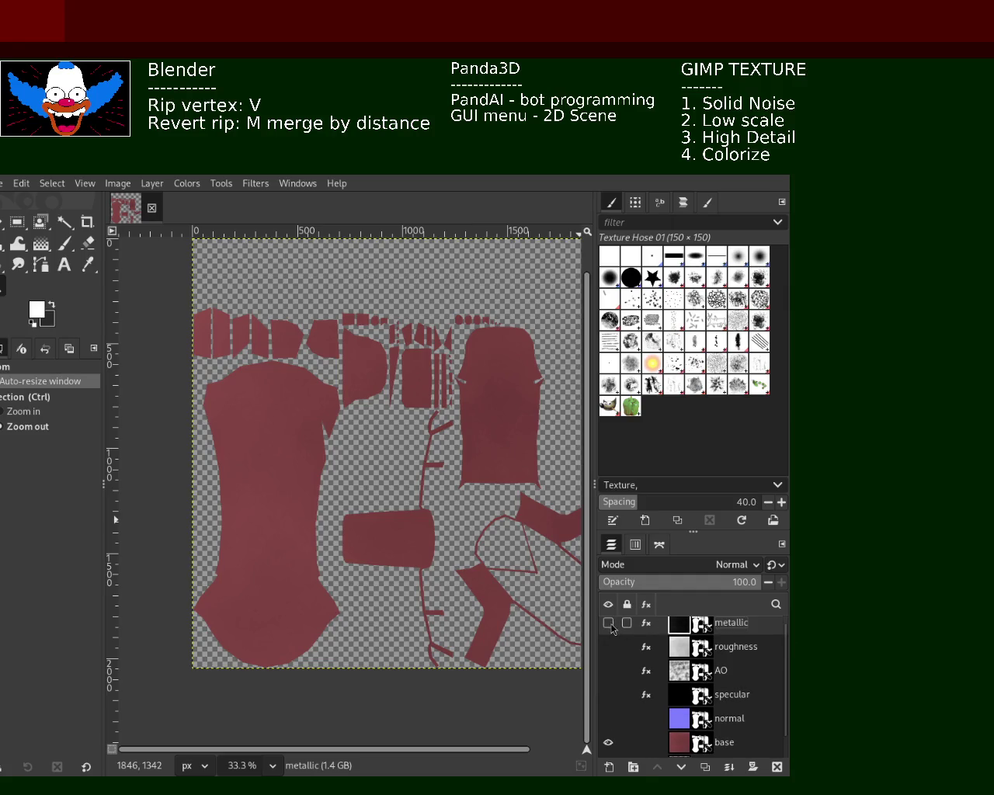
{"action": "left_click", "coordinate": [608, 622]}
{"action": "left_click_drag", "start_coordinate": [608, 647], "coordinate": [608, 718]}
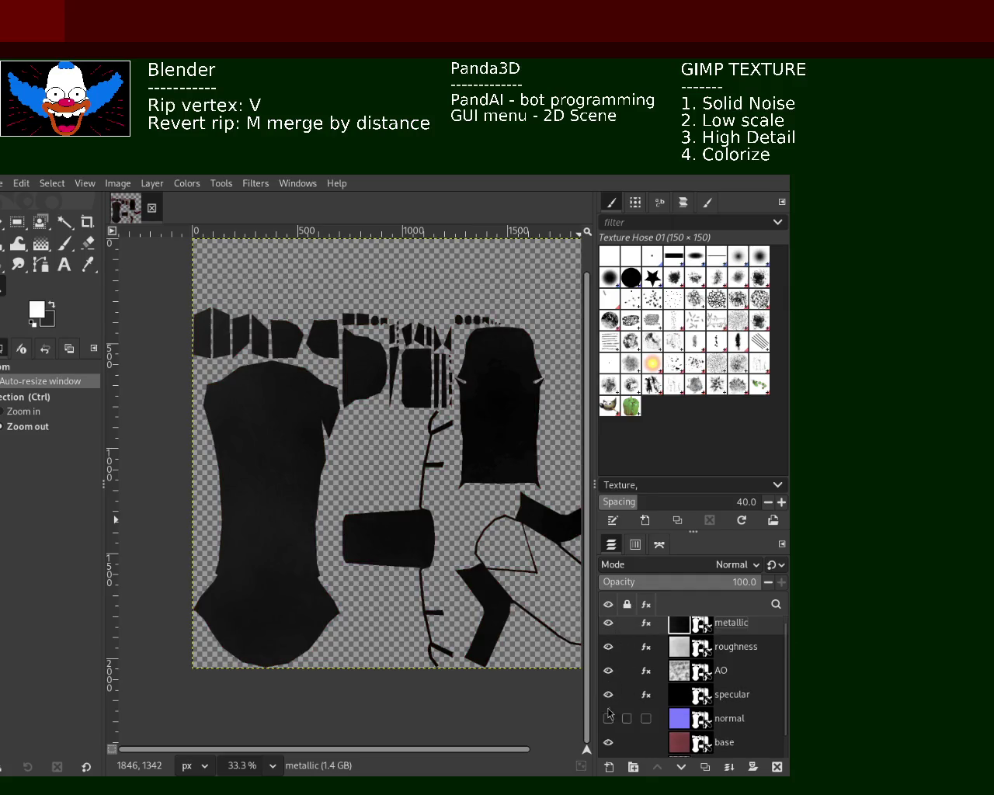
{"action": "scroll", "coordinate": [791, 654], "scroll_direction": "up", "scroll_amount": 1}
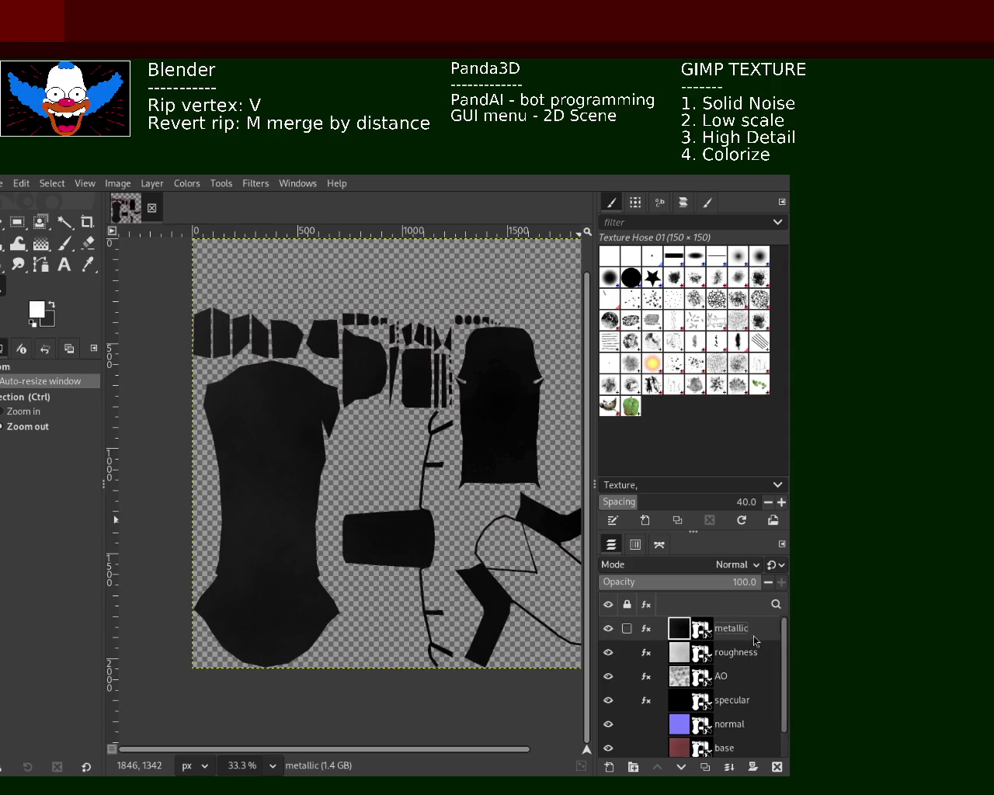
{"action": "left_click", "coordinate": [608, 629]}
{"action": "left_click", "coordinate": [608, 653]}
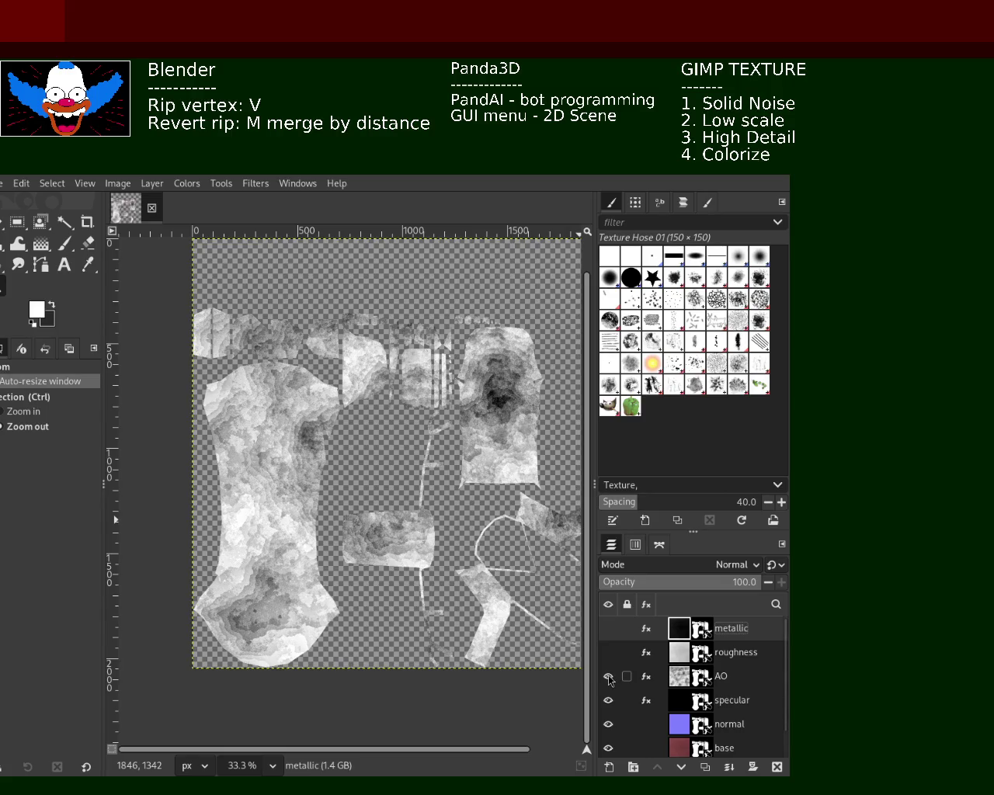
- Toggle the metallic, roughness and AO layers on and off to compare their maps
{"action": "left_click", "coordinate": [608, 676]}
{"action": "left_click", "coordinate": [608, 677]}
{"action": "left_click", "coordinate": [608, 653]}
{"action": "left_click", "coordinate": [608, 629]}
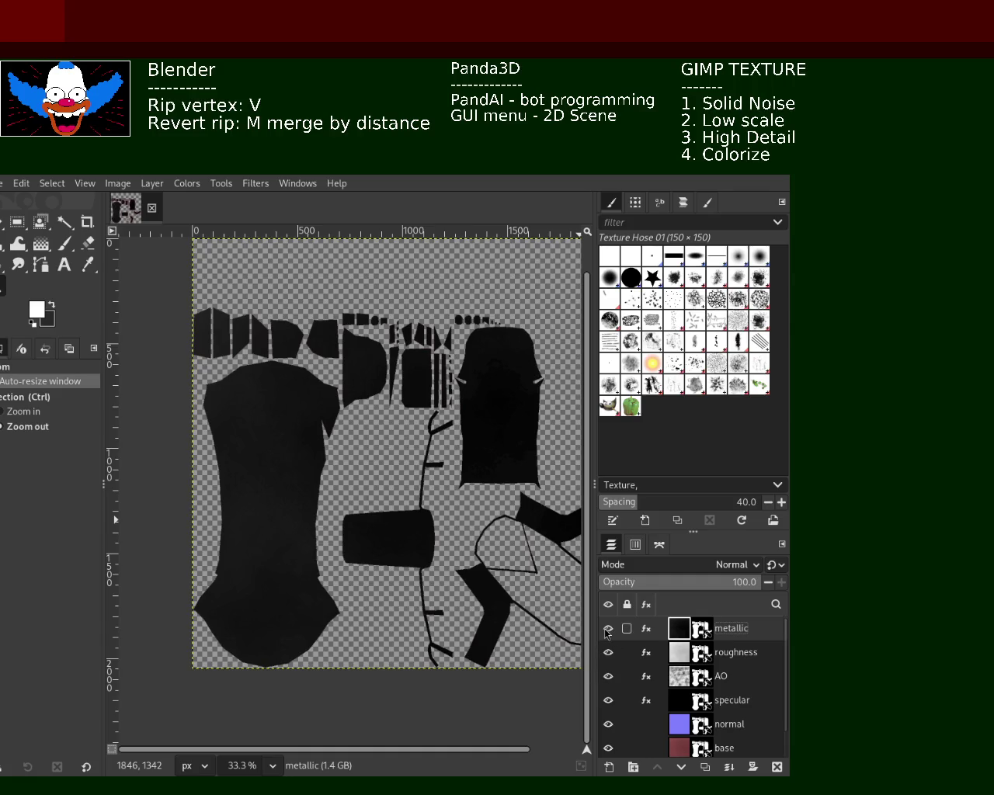
{"action": "left_click", "coordinate": [608, 629]}
{"action": "left_click", "coordinate": [608, 629]}
{"action": "left_click", "coordinate": [608, 629]}
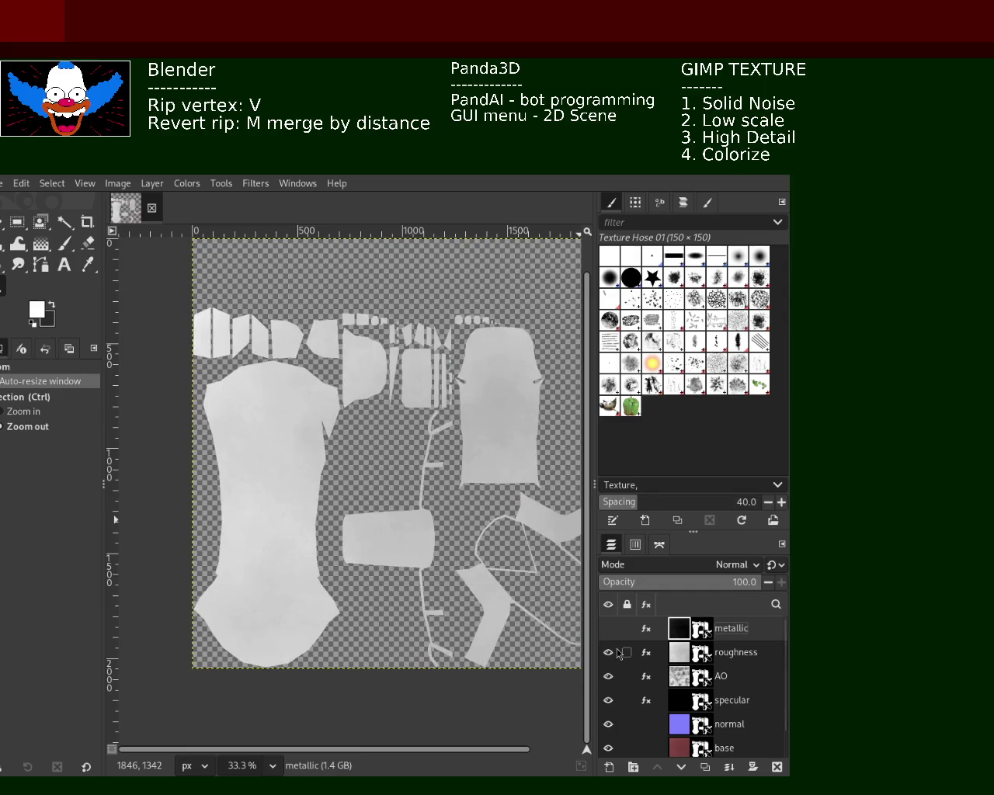
{"action": "left_click", "coordinate": [608, 653]}
{"action": "left_click", "coordinate": [609, 629]}
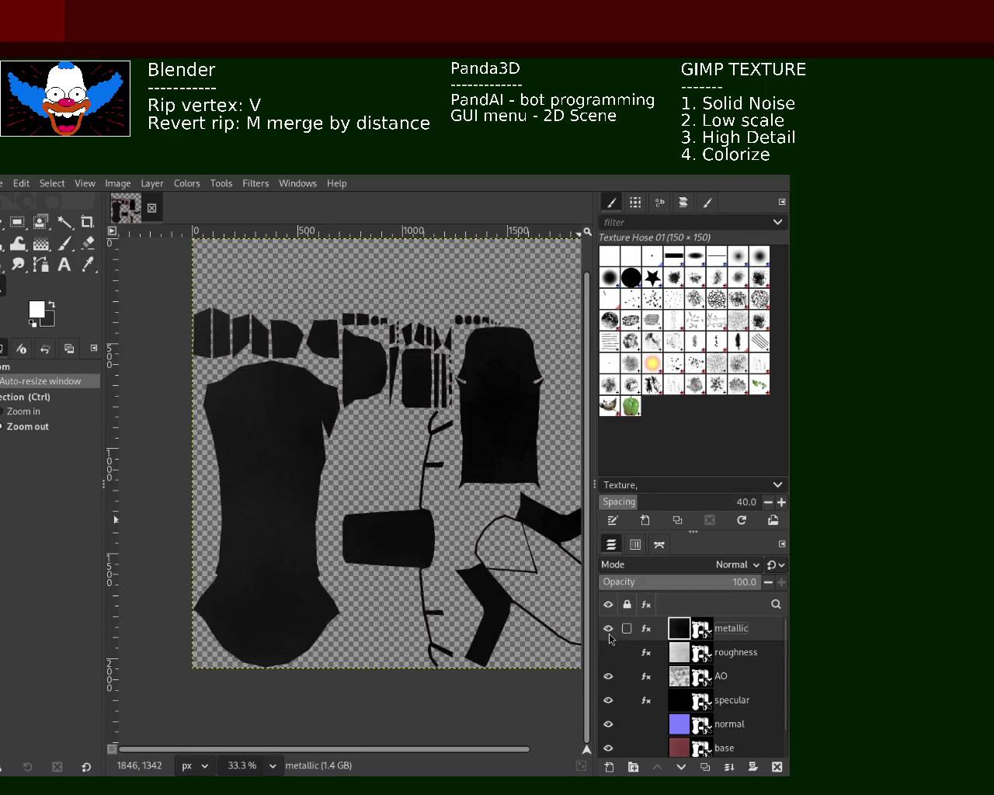
- Hide metallic, roughness, AO, specular and normal so only the dusky-red base shows
{"action": "left_click", "coordinate": [608, 629]}
{"action": "left_click", "coordinate": [608, 652]}
{"action": "left_click", "coordinate": [608, 676]}
{"action": "left_click", "coordinate": [608, 652]}
{"action": "left_click", "coordinate": [608, 700]}
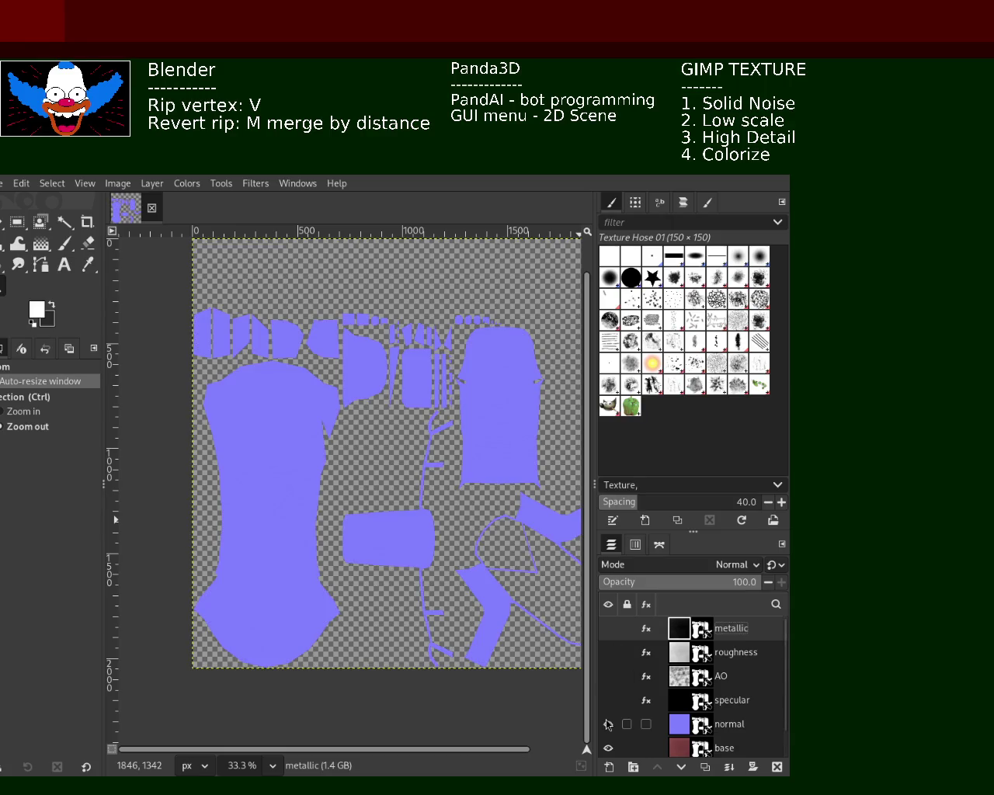
{"action": "left_click", "coordinate": [608, 724]}
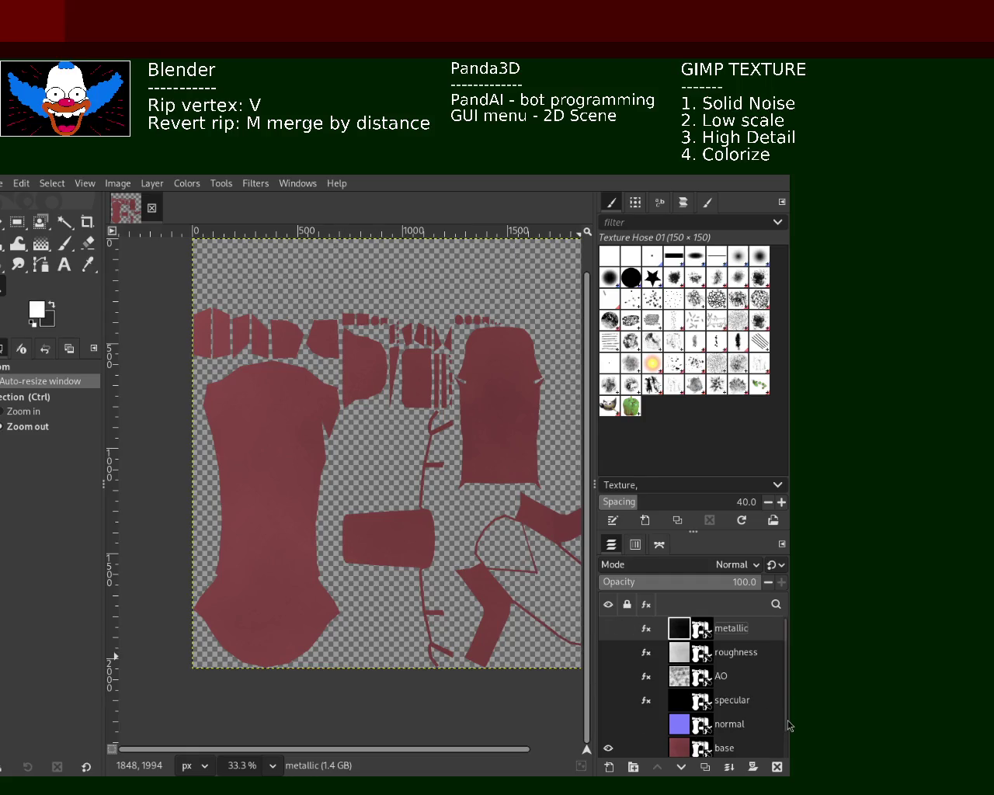
{"action": "scroll", "coordinate": [786, 699], "scroll_direction": "down", "scroll_amount": 2}
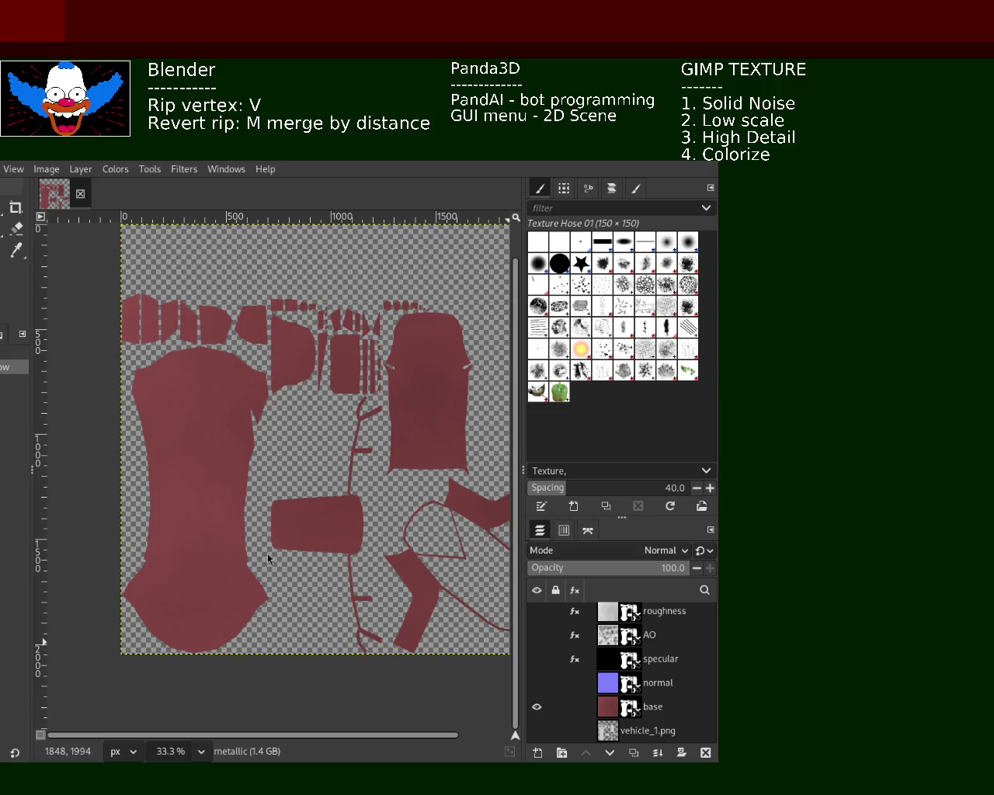
- Turn the AO layer's visibility back on so its grey cloudy texture covers the red base
{"action": "left_click", "coordinate": [537, 635]}
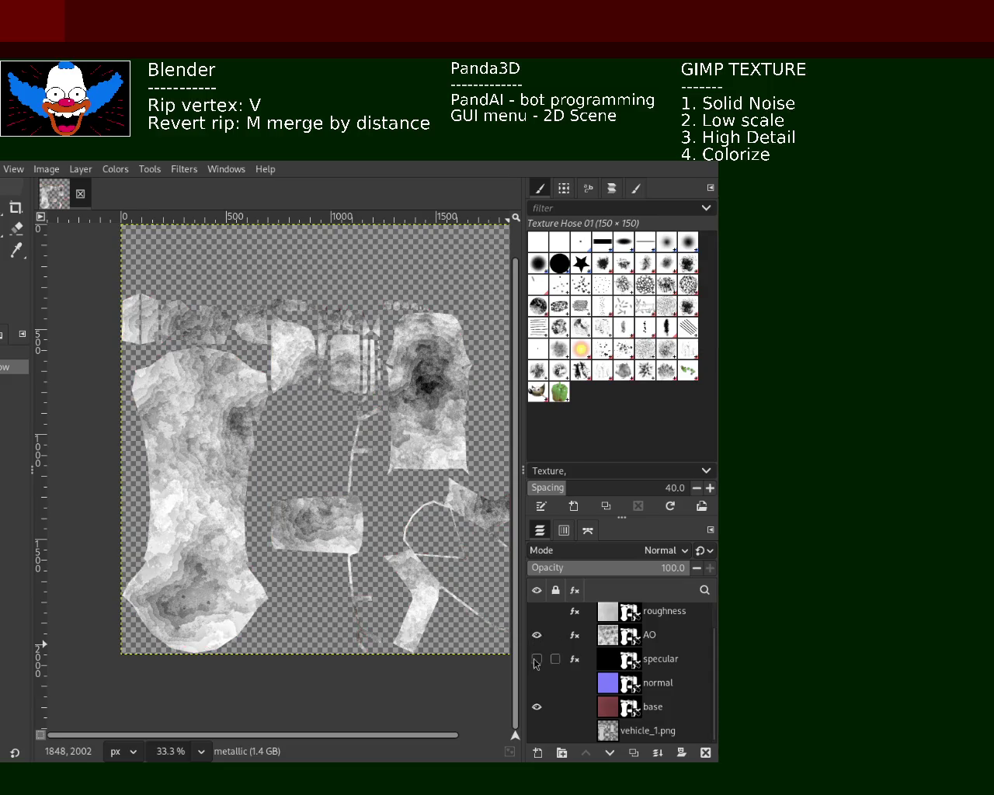
- Zoom the GIMP canvas in and out to inspect the AO texture close up
{"action": "scroll", "coordinate": [137, 432], "scroll_direction": "up", "scroll_amount": 2, "text": "ctrl"}
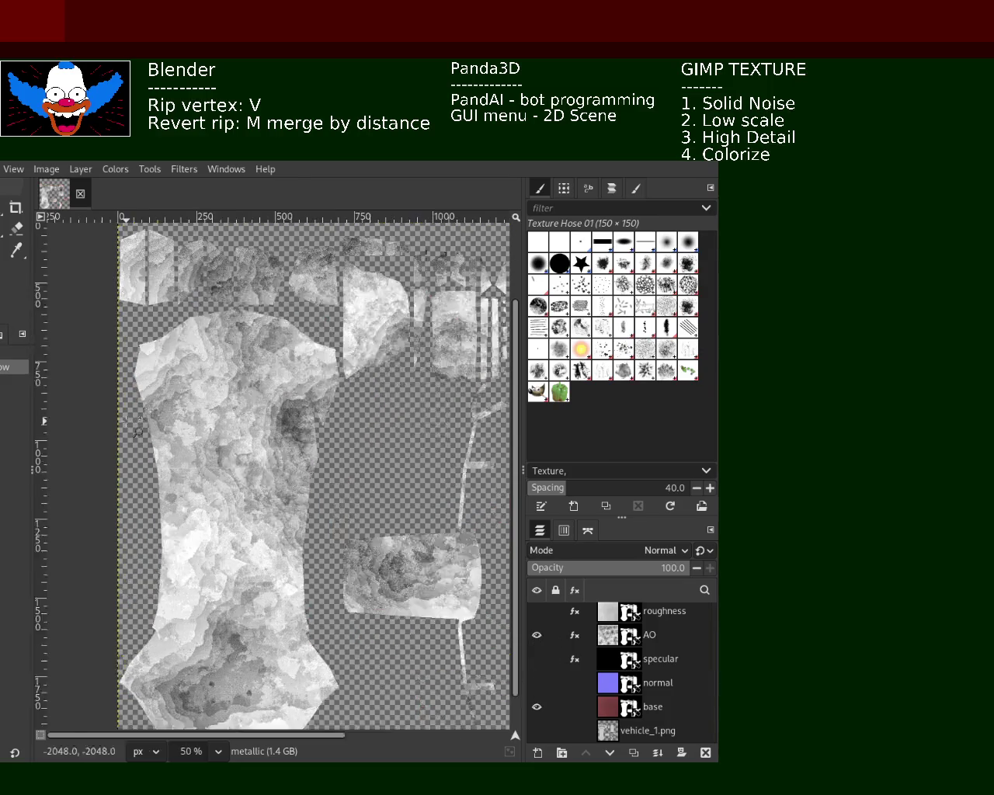
{"action": "scroll", "coordinate": [137, 433], "scroll_direction": "up", "scroll_amount": 1, "text": "ctrl"}
{"action": "scroll", "coordinate": [206, 314], "scroll_direction": "down", "scroll_amount": 2, "text": "ctrl"}
{"action": "scroll", "coordinate": [206, 314], "scroll_direction": "up", "scroll_amount": 1, "text": "ctrl"}
{"action": "scroll", "coordinate": [206, 314], "scroll_direction": "up", "scroll_amount": 1, "text": "ctrl"}
{"action": "scroll", "coordinate": [233, 321], "scroll_direction": "down", "scroll_amount": 2, "text": "ctrl"}
{"action": "scroll", "coordinate": [256, 328], "scroll_direction": "up", "scroll_amount": 1, "text": "ctrl"}
{"action": "scroll", "coordinate": [260, 331], "scroll_direction": "up", "scroll_amount": 2, "text": "ctrl"}
{"action": "scroll", "coordinate": [272, 334], "scroll_direction": "down", "scroll_amount": 1, "text": "ctrl"}
{"action": "scroll", "coordinate": [281, 338], "scroll_direction": "up", "scroll_amount": 1, "text": "ctrl"}
{"action": "scroll", "coordinate": [292, 342], "scroll_direction": "down", "scroll_amount": 1, "text": "ctrl"}
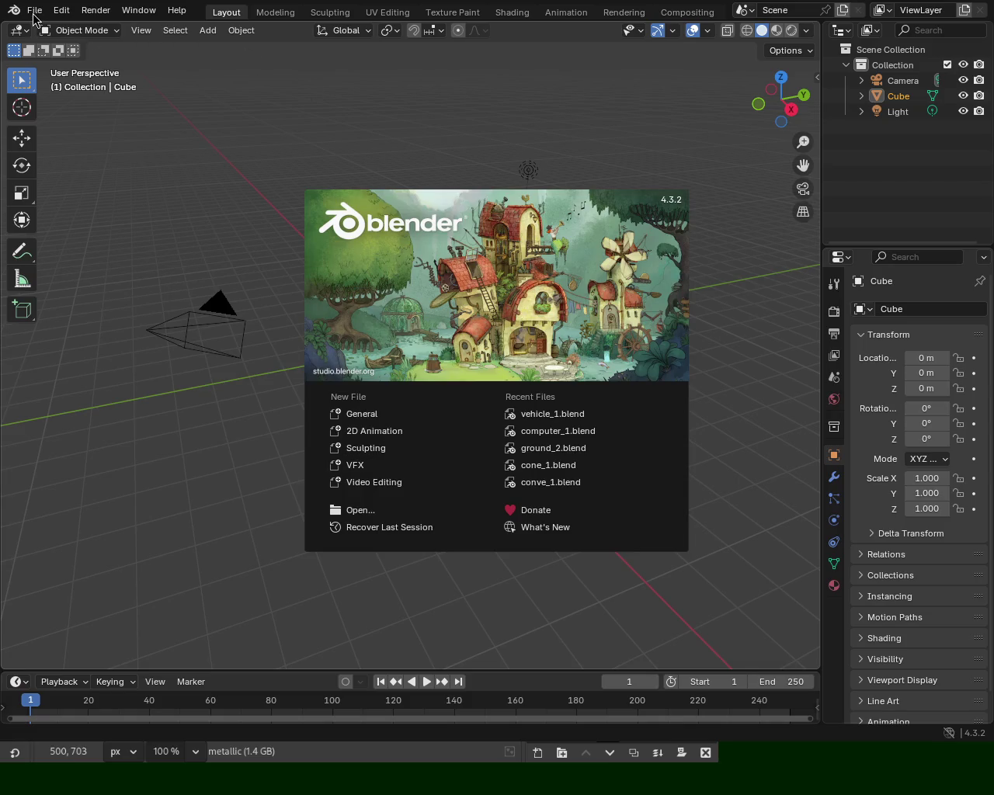
- Open the recent vehicle_1.blend car model from Blender's start screen
{"action": "left_click", "coordinate": [68, 67]}
{"action": "left_click", "coordinate": [31, 10]}
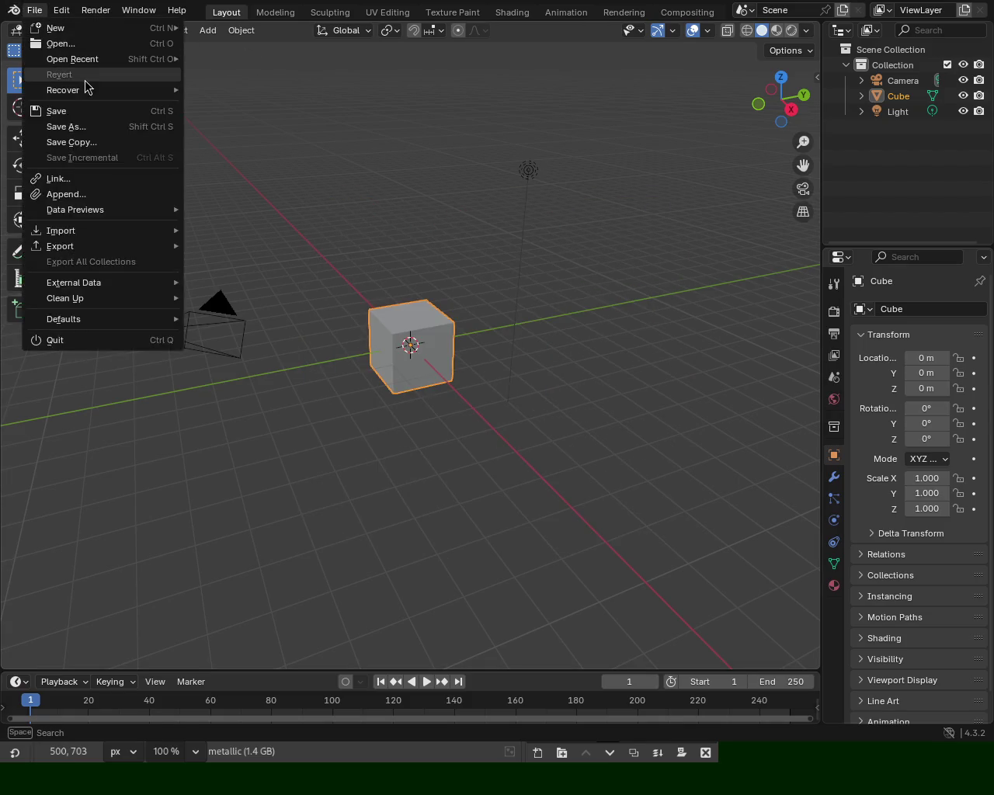
{"action": "mouse_move", "coordinate": [73, 59]}
{"action": "key", "text": "Return"}
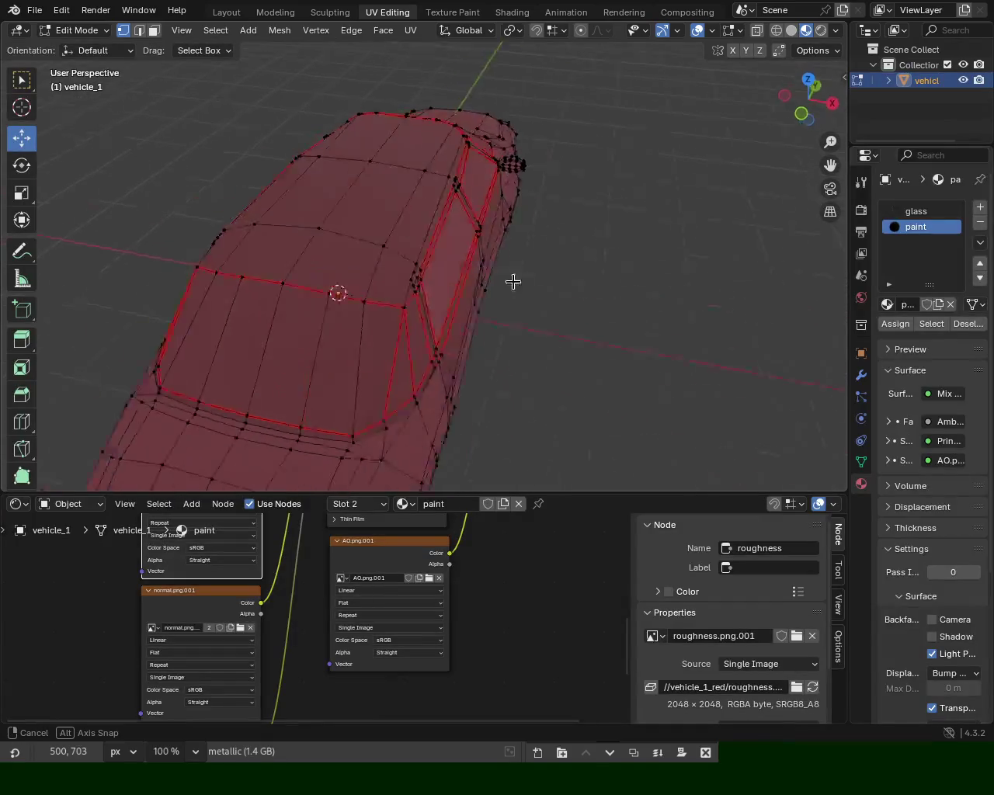
- Hide the viewport overlays and orbit around the dusky-red textured car
{"action": "mouse_move", "coordinate": [433, 288]}
{"action": "left_mouse_down"}
{"action": "mouse_move", "coordinate": [388, 315]}
{"action": "mouse_move", "coordinate": [544, 295]}
{"action": "mouse_move", "coordinate": [625, 185]}
{"action": "left_mouse_up"}
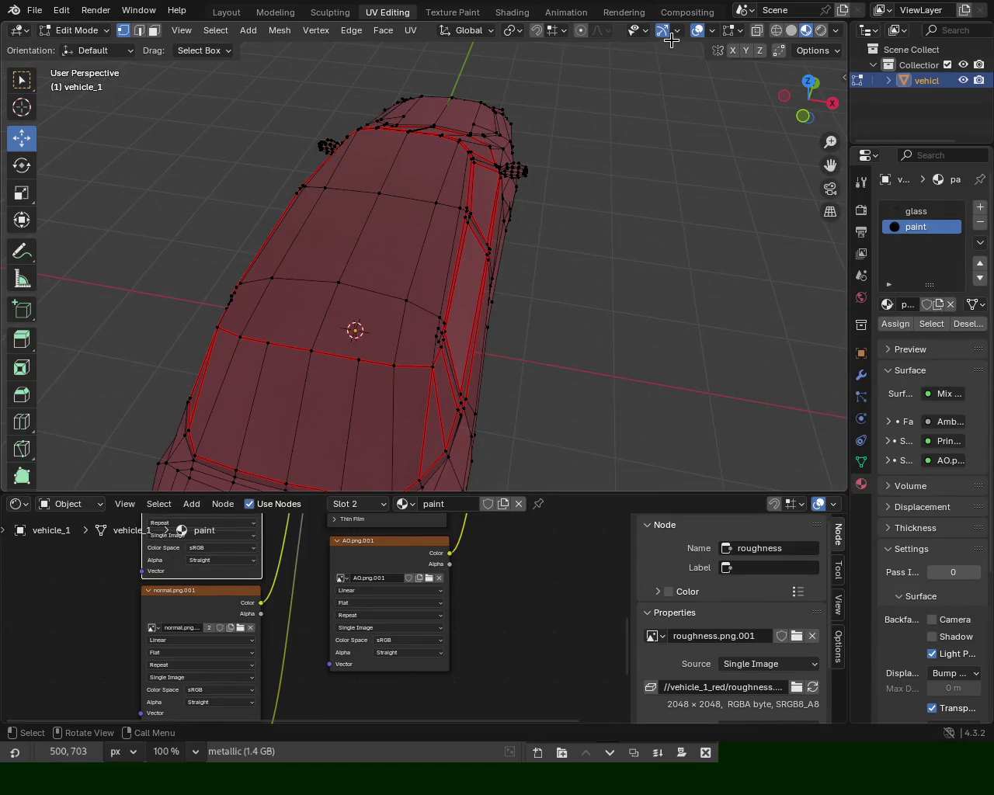
{"action": "left_click", "coordinate": [697, 31]}
{"action": "mouse_move", "coordinate": [488, 308]}
{"action": "left_mouse_down"}
{"action": "mouse_move", "coordinate": [388, 242]}
{"action": "mouse_move", "coordinate": [279, 213]}
{"action": "mouse_move", "coordinate": [238, 249]}
{"action": "mouse_move", "coordinate": [250, 204]}
{"action": "mouse_move", "coordinate": [317, 215]}
{"action": "mouse_move", "coordinate": [400, 189]}
{"action": "mouse_move", "coordinate": [368, 317]}
{"action": "mouse_move", "coordinate": [381, 262]}
{"action": "mouse_move", "coordinate": [284, 293]}
{"action": "mouse_move", "coordinate": [300, 322]}
{"action": "mouse_move", "coordinate": [272, 300]}
{"action": "mouse_move", "coordinate": [207, 301]}
{"action": "mouse_move", "coordinate": [166, 282]}
{"action": "mouse_move", "coordinate": [233, 313]}
{"action": "mouse_move", "coordinate": [319, 330]}
{"action": "mouse_move", "coordinate": [390, 287]}
{"action": "mouse_move", "coordinate": [399, 267]}
{"action": "mouse_move", "coordinate": [406, 277]}
{"action": "mouse_move", "coordinate": [342, 233]}
{"action": "mouse_move", "coordinate": [446, 357]}
{"action": "mouse_move", "coordinate": [344, 381]}
{"action": "mouse_move", "coordinate": [272, 311]}
{"action": "mouse_move", "coordinate": [302, 321]}
{"action": "left_mouse_up"}
{"action": "scroll", "coordinate": [417, 142], "scroll_direction": "up", "scroll_amount": 4}
{"action": "scroll", "coordinate": [433, 180], "scroll_direction": "up", "scroll_amount": 2}
{"action": "scroll", "coordinate": [368, 318], "scroll_direction": "down", "scroll_amount": 5}
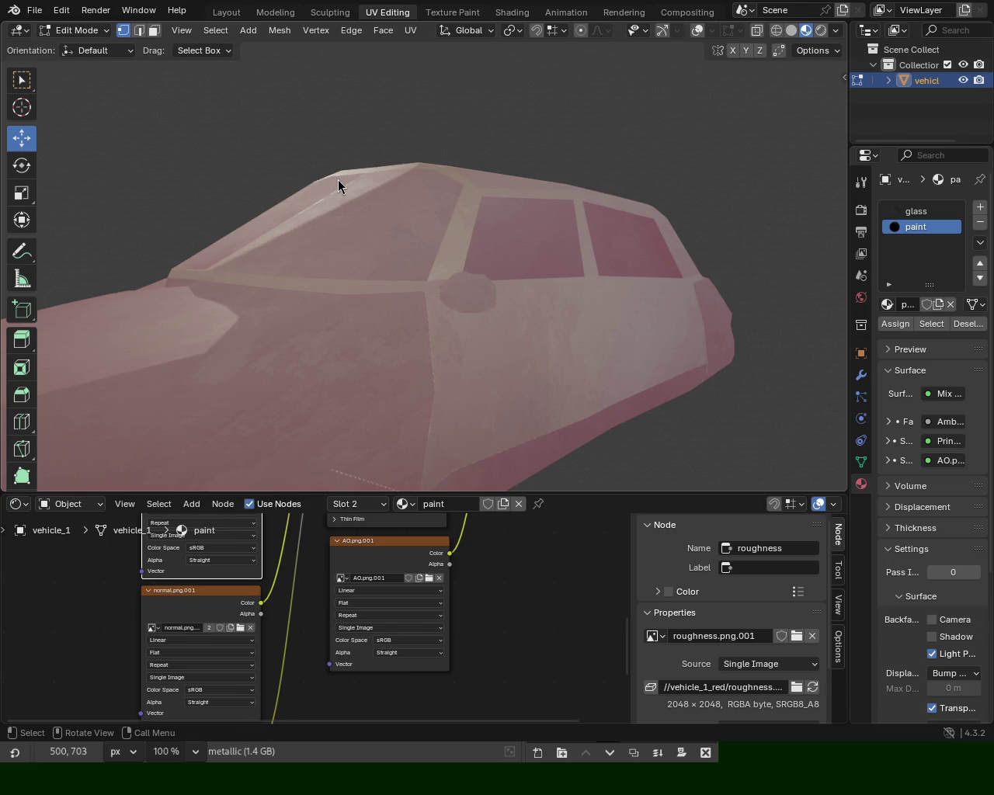
{"action": "mouse_move", "coordinate": [351, 317]}
{"action": "left_mouse_down"}
{"action": "mouse_move", "coordinate": [404, 297]}
{"action": "mouse_move", "coordinate": [595, 310]}
{"action": "mouse_move", "coordinate": [506, 340]}
{"action": "mouse_move", "coordinate": [602, 270]}
{"action": "mouse_move", "coordinate": [566, 255]}
{"action": "mouse_move", "coordinate": [412, 287]}
{"action": "mouse_move", "coordinate": [428, 288]}
{"action": "mouse_move", "coordinate": [503, 237]}
{"action": "mouse_move", "coordinate": [634, 324]}
{"action": "mouse_move", "coordinate": [288, 262]}
{"action": "mouse_move", "coordinate": [331, 337]}
{"action": "left_mouse_up"}
{"action": "mouse_move", "coordinate": [519, 240]}
{"action": "left_mouse_down"}
{"action": "mouse_move", "coordinate": [459, 328]}
{"action": "mouse_move", "coordinate": [200, 248]}
{"action": "mouse_move", "coordinate": [359, 235]}
{"action": "left_mouse_up"}
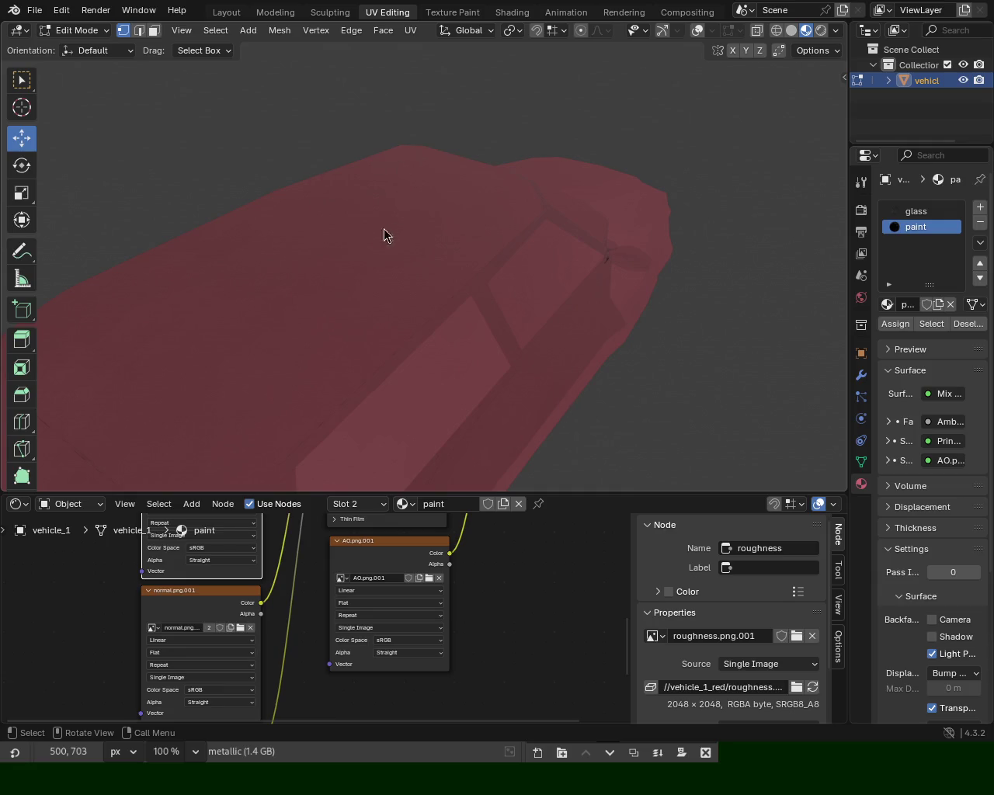
{"action": "left_click_drag", "start_coordinate": [591, 228], "coordinate": [610, 294]}
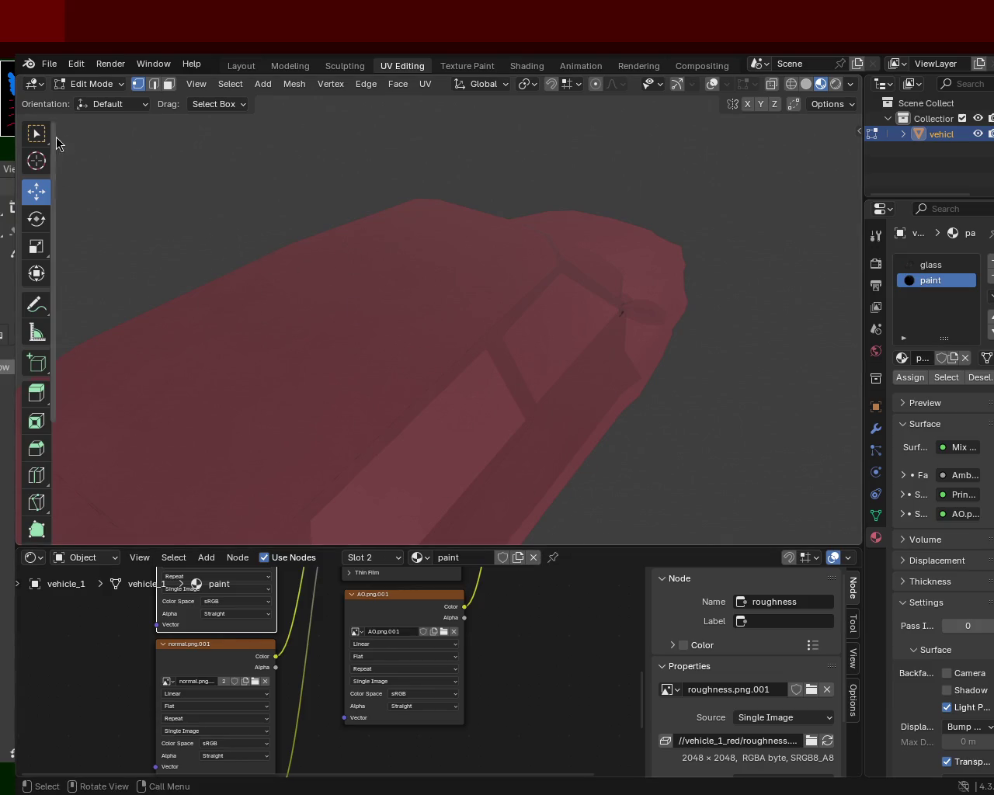
- Save vehicle_1.blend and switch the car back to Object Mode
{"action": "key", "text": "ctrl+s"}
{"action": "left_click", "coordinate": [49, 63]}
{"action": "mouse_move", "coordinate": [75, 300]}
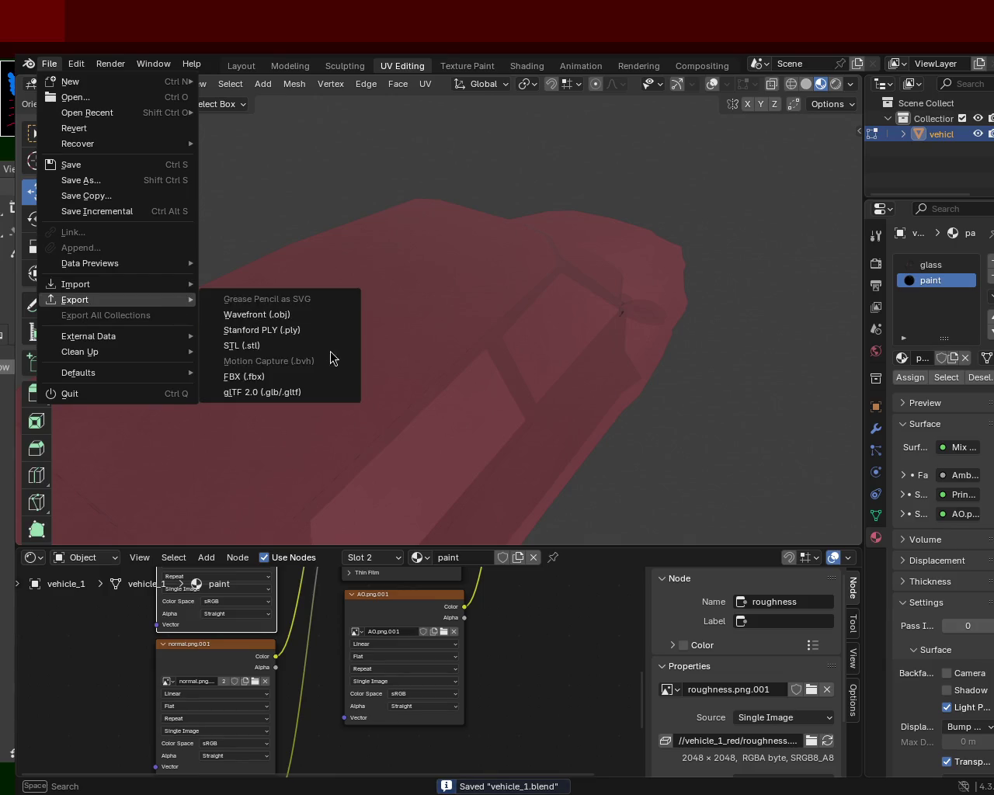
{"action": "left_click", "coordinate": [299, 390]}
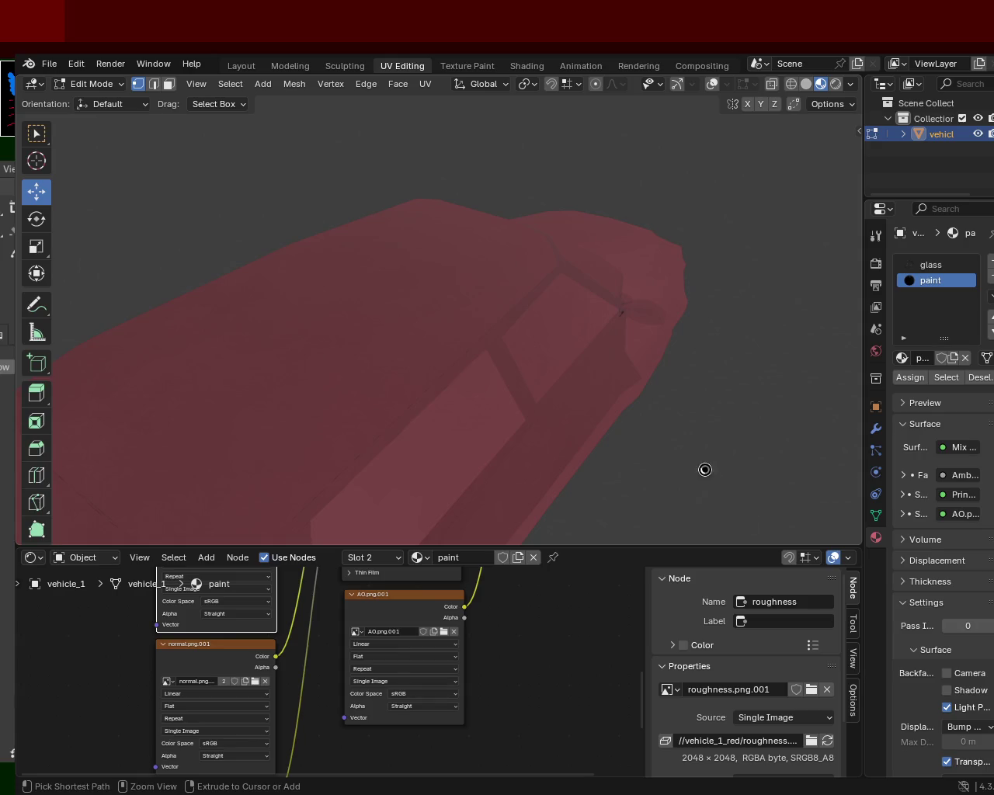
{"action": "key", "text": "Tab"}
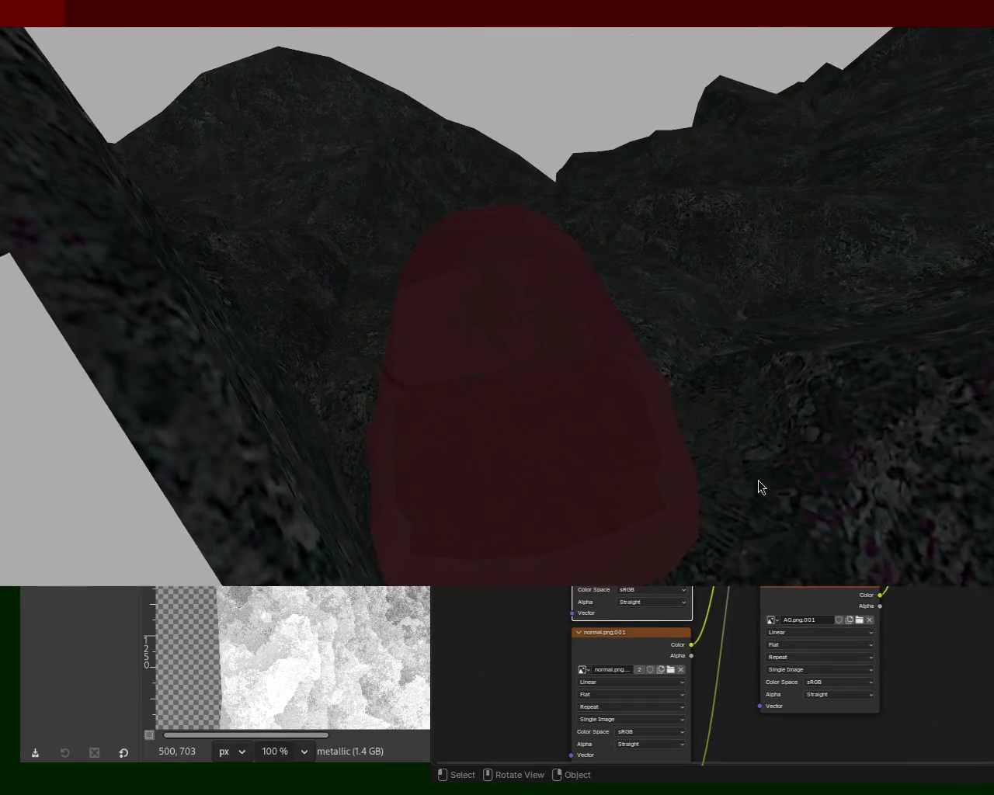
- Close the running game view showing the red car on the rocky terrain
{"action": "key", "text": "Escape"}
- Rerun the game scene to view the red car again, then close it
{"action": "key", "text": "p"}
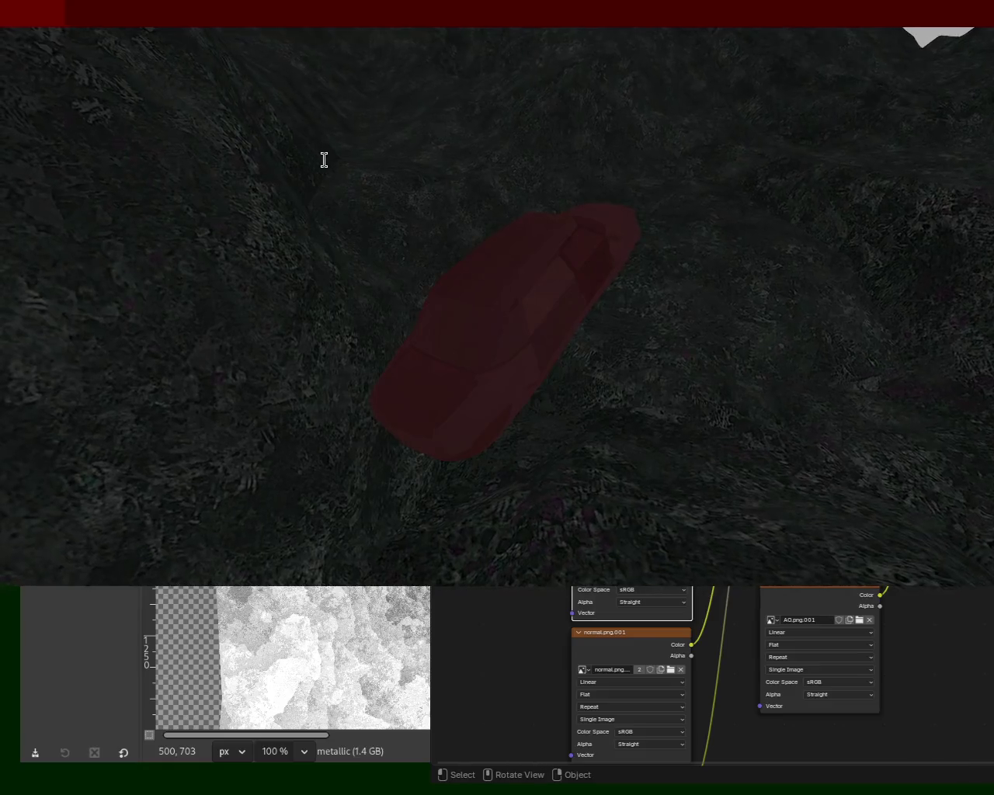
{"action": "key", "text": "Escape"}
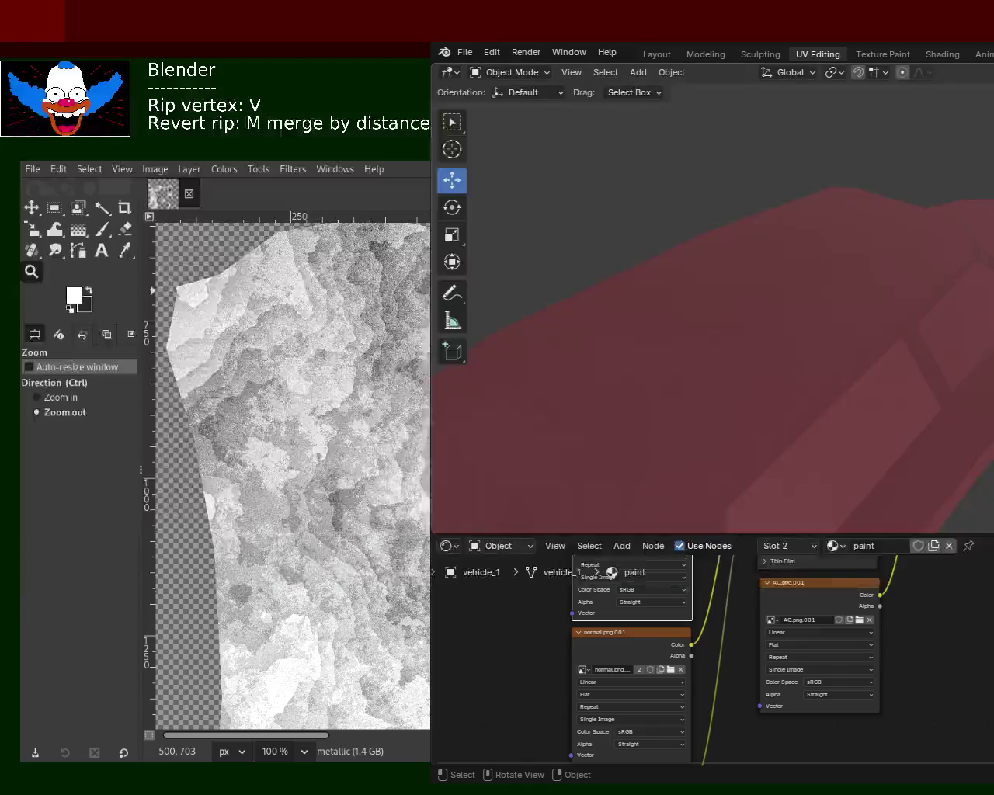
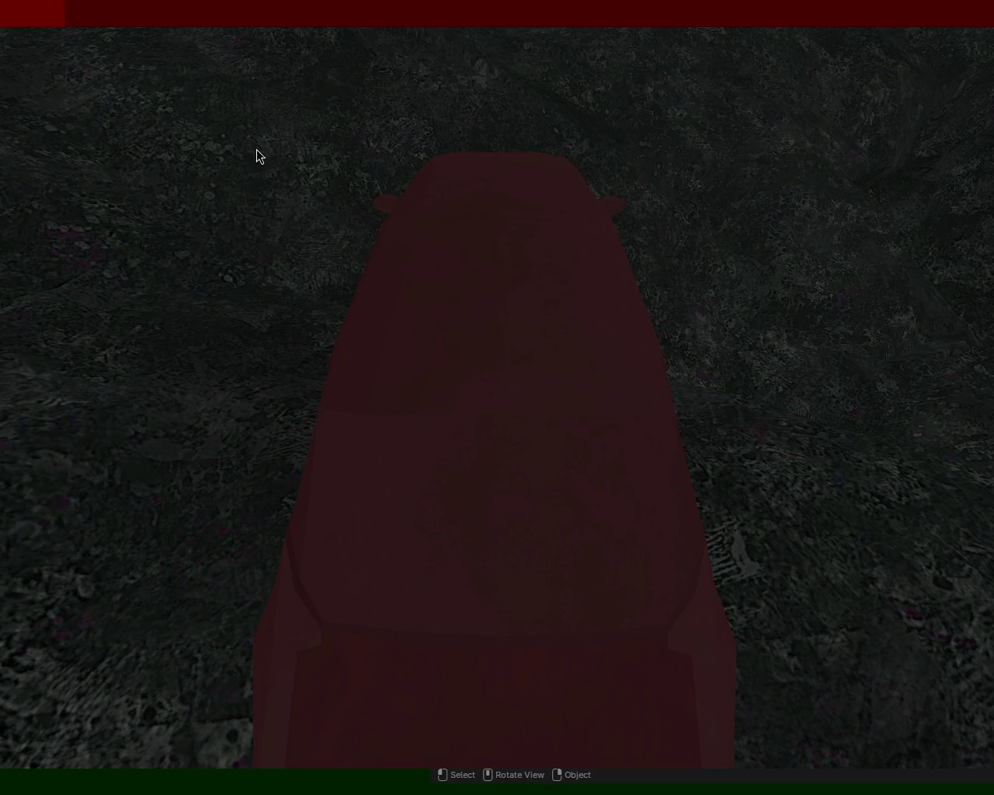
- Leave the game for the desktop and drag the Blender window over the image editor
{"action": "key", "text": "alt+Tab"}
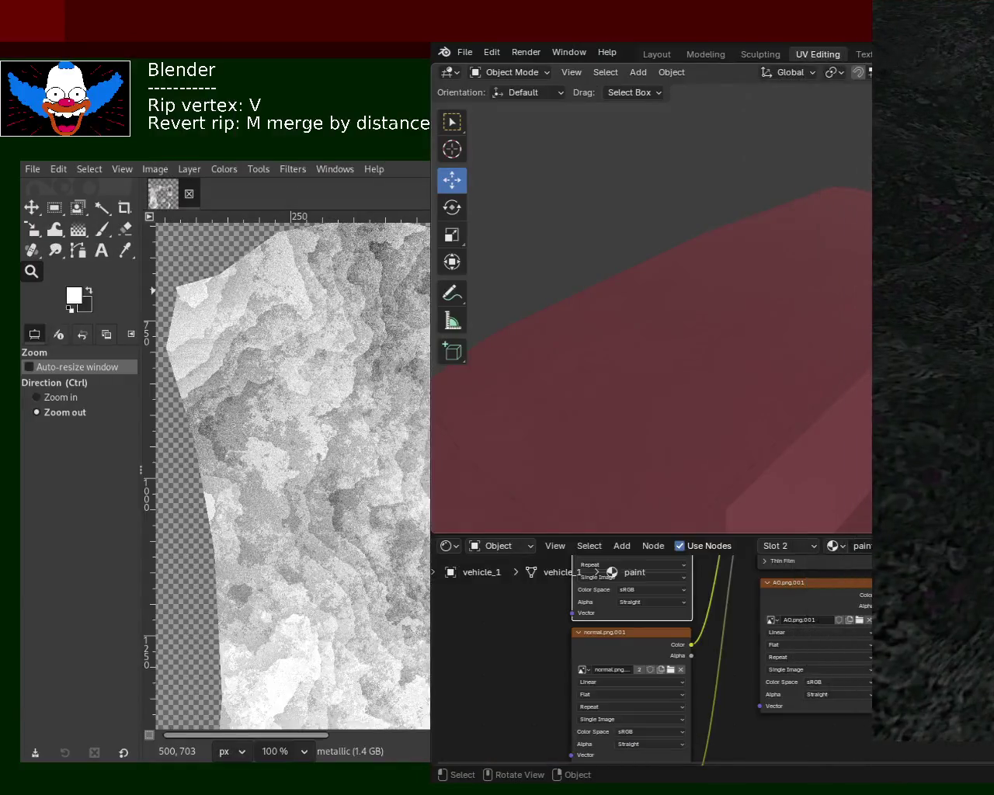
{"action": "mouse_move", "coordinate": [659, 360]}
{"action": "left_mouse_down"}
{"action": "mouse_move", "coordinate": [332, 291]}
{"action": "mouse_move", "coordinate": [396, 291]}
{"action": "left_mouse_up"}
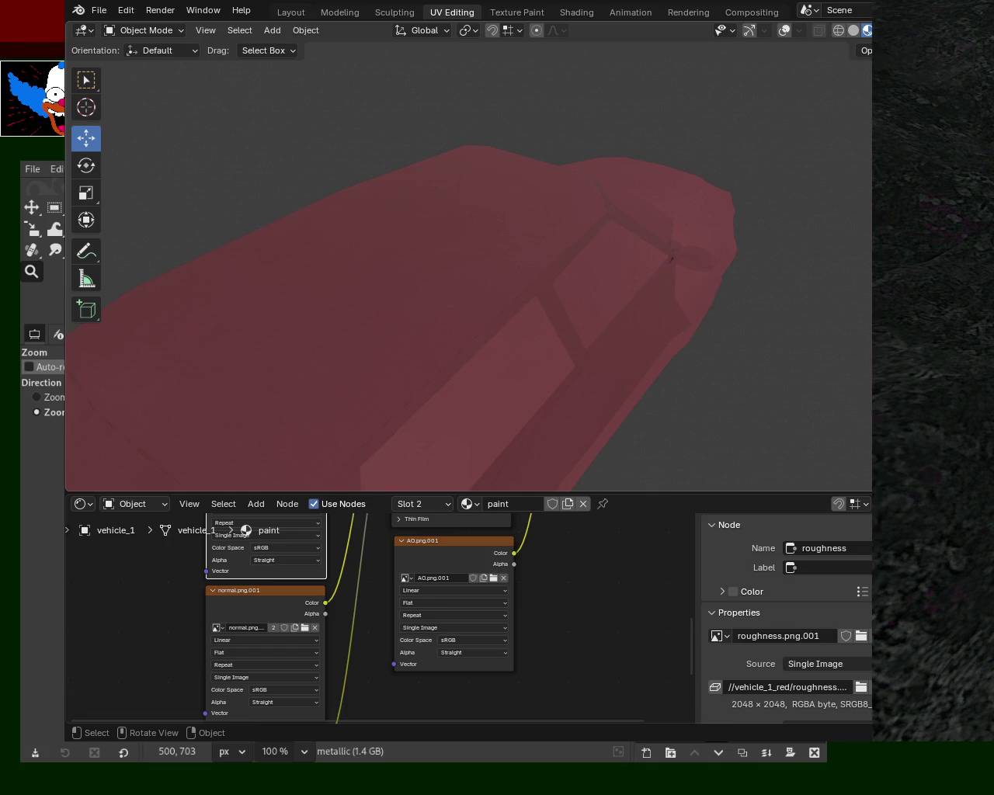
- Maximize the Blender window to fill the screen with the Super+Up shortcut
{"action": "key", "text": "super+Up"}
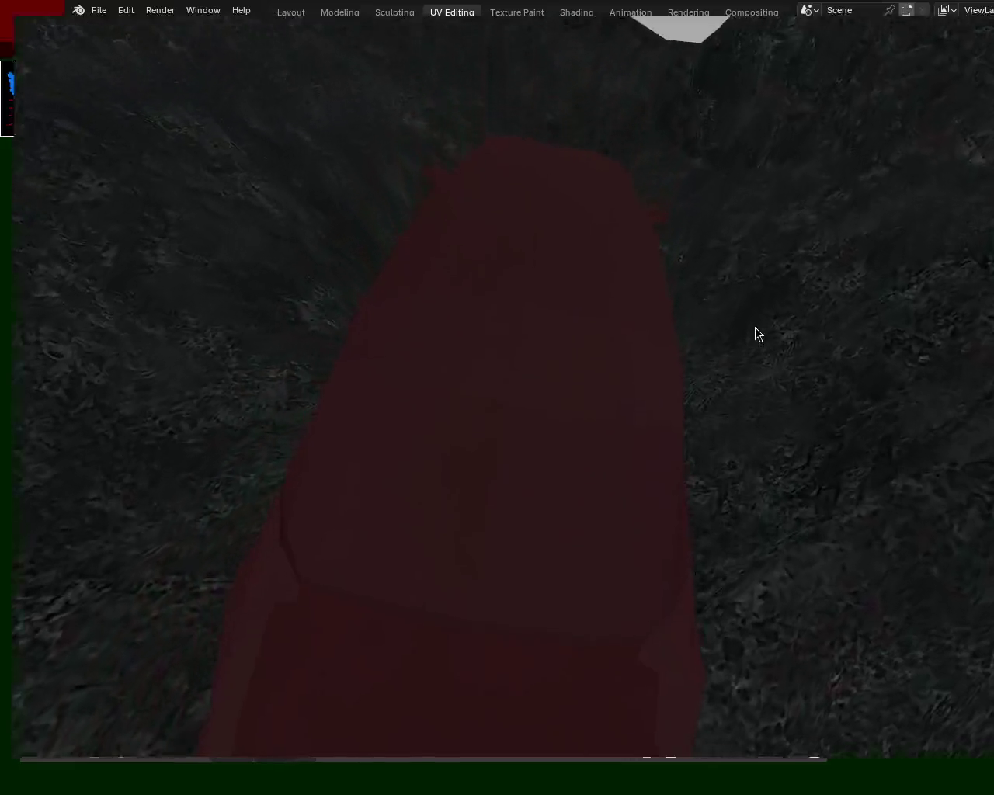
- Close the game back to Blender, then relaunch it in its own window with F12
{"action": "key", "text": "Escape"}
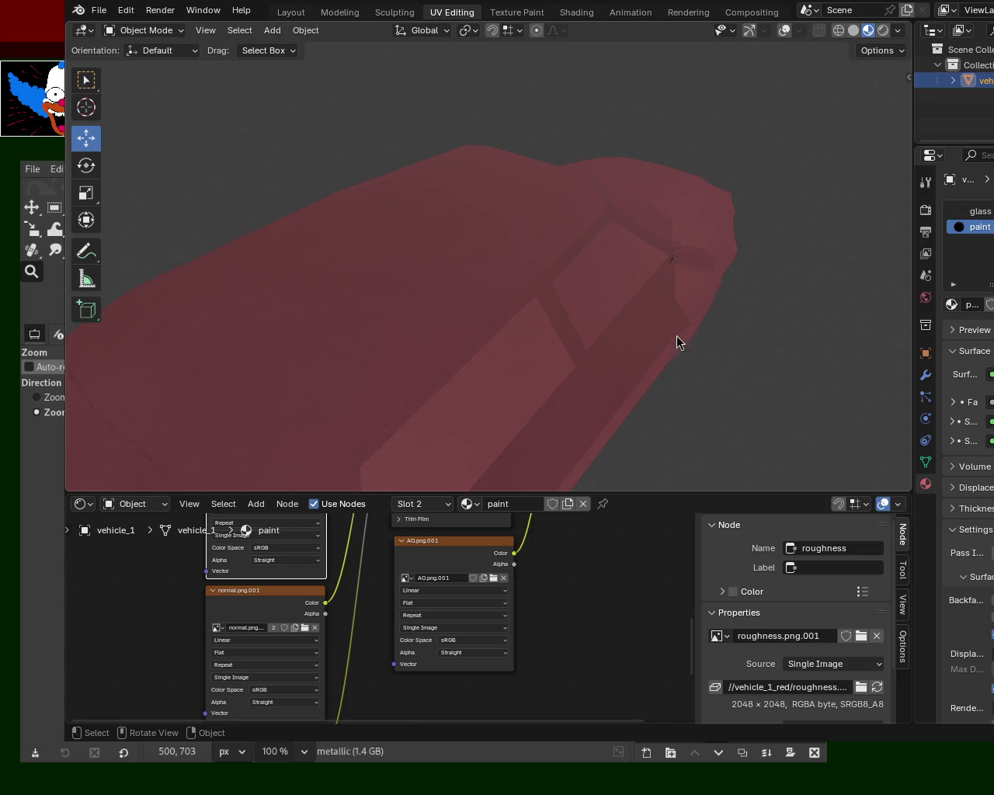
{"action": "key", "text": "F12"}
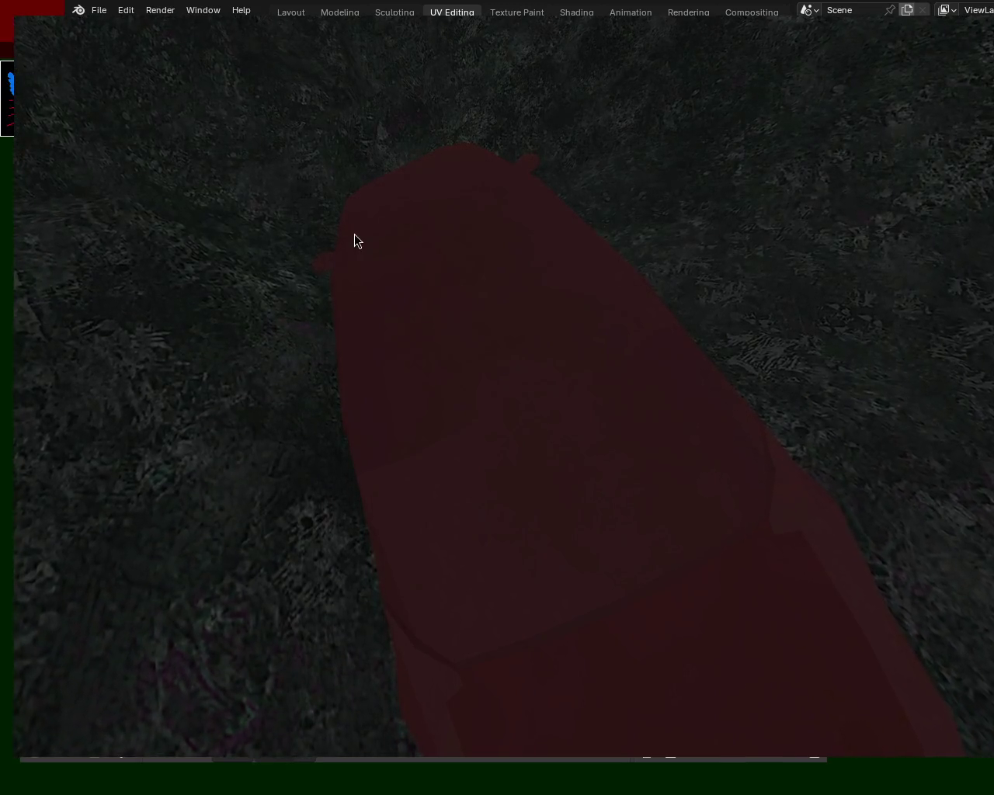
- Close the game with Escape and restart it with P
{"action": "key", "text": "Escape"}
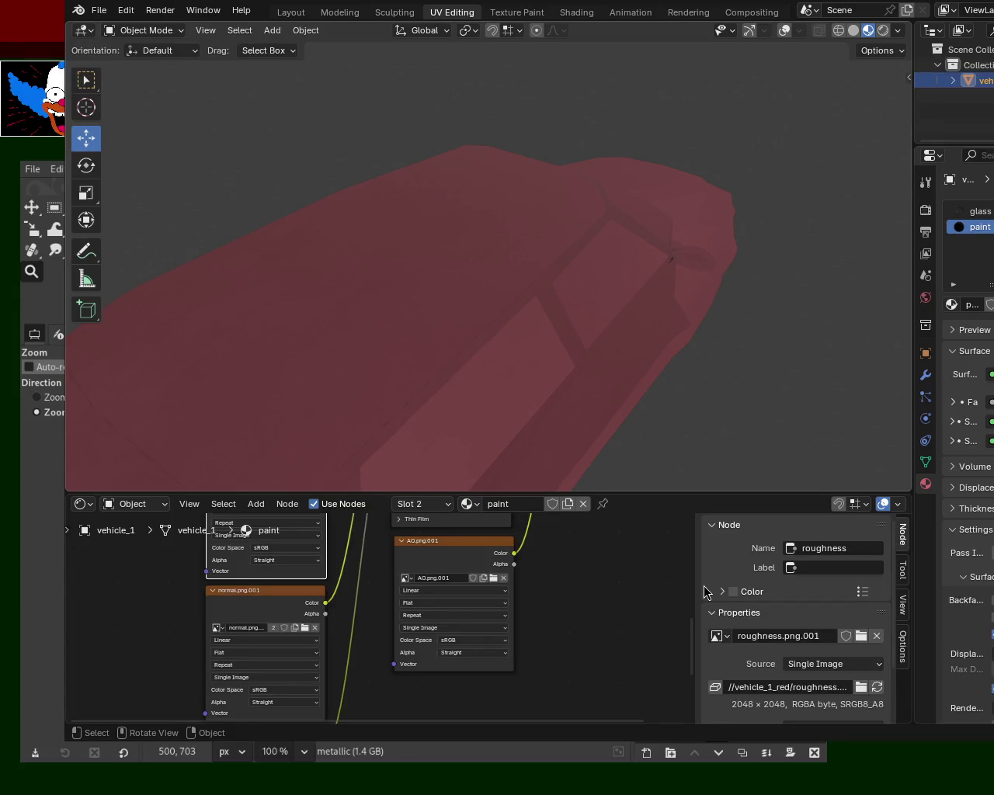
{"action": "key", "text": "p"}
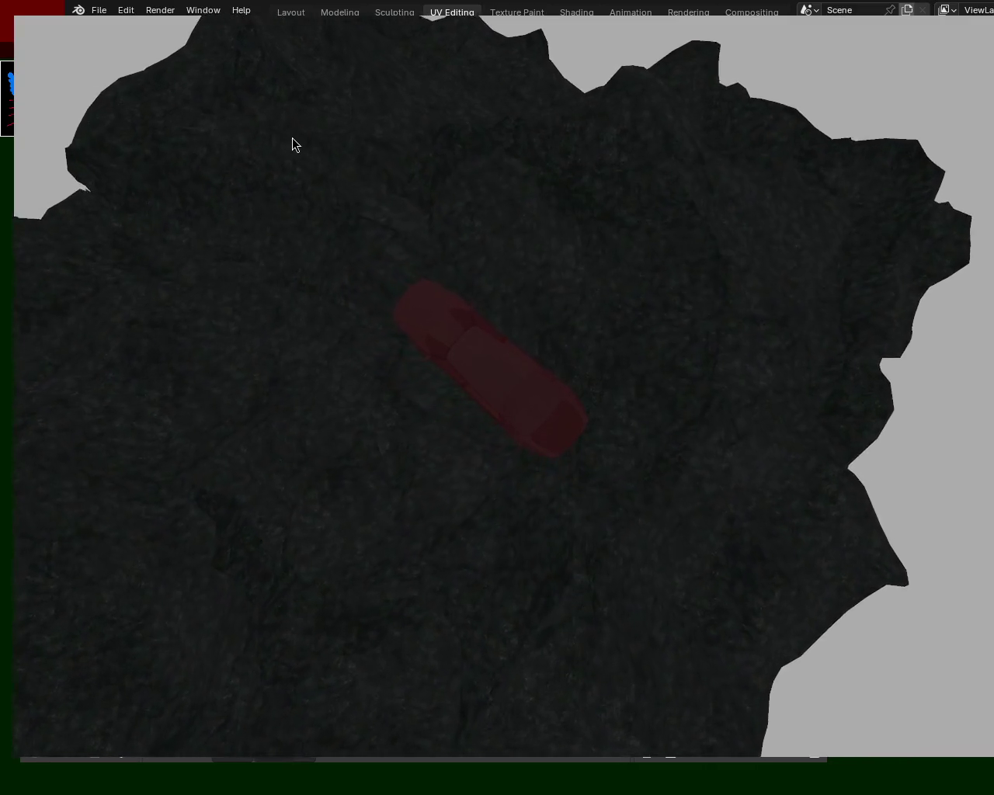
- Exit the game to Blender, then exit the relaunched game again with Escape
{"action": "key", "text": "Escape"}
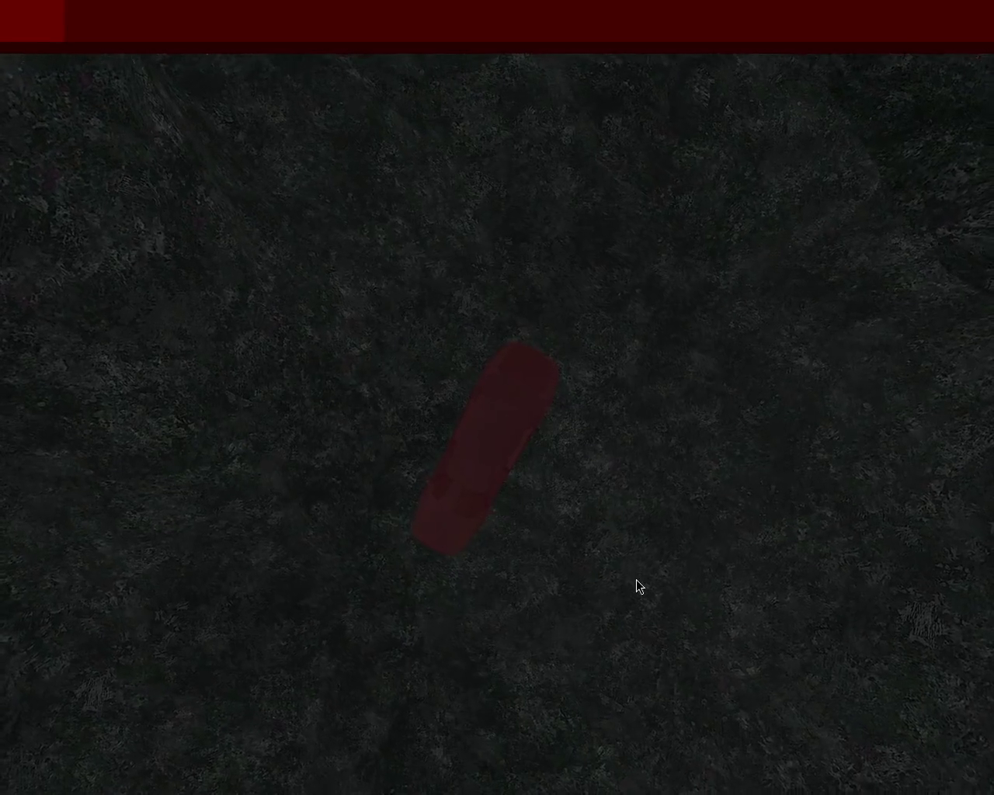
{"action": "key", "text": "Escape"}
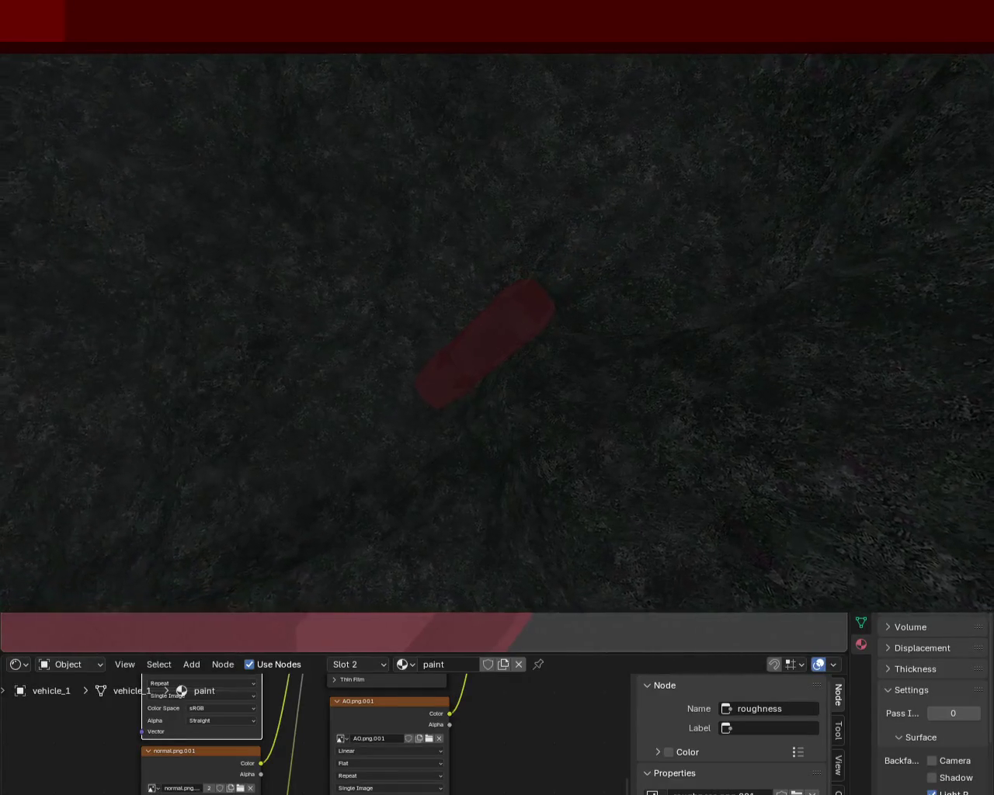
- Quit the running game with Escape to return to Blender
{"action": "key", "text": "Escape"}
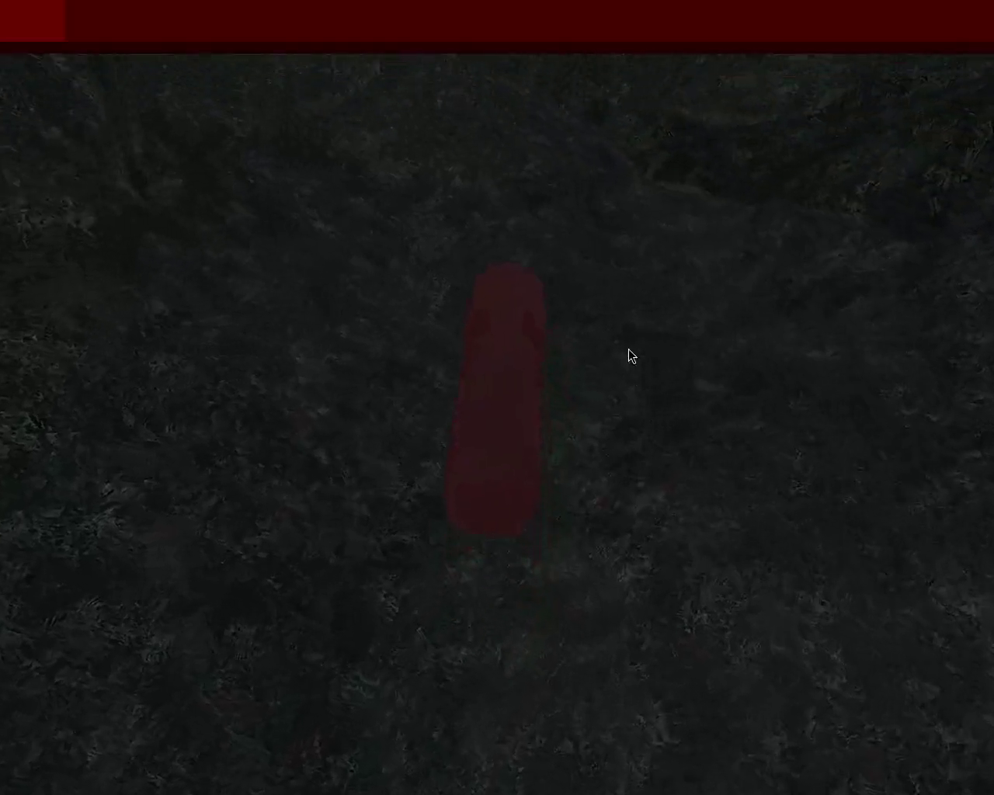
- Tilt and rotate the camera around the car until it faces the car straight on
{"action": "key", "text": "Up"}
{"action": "key", "text": "Down"}
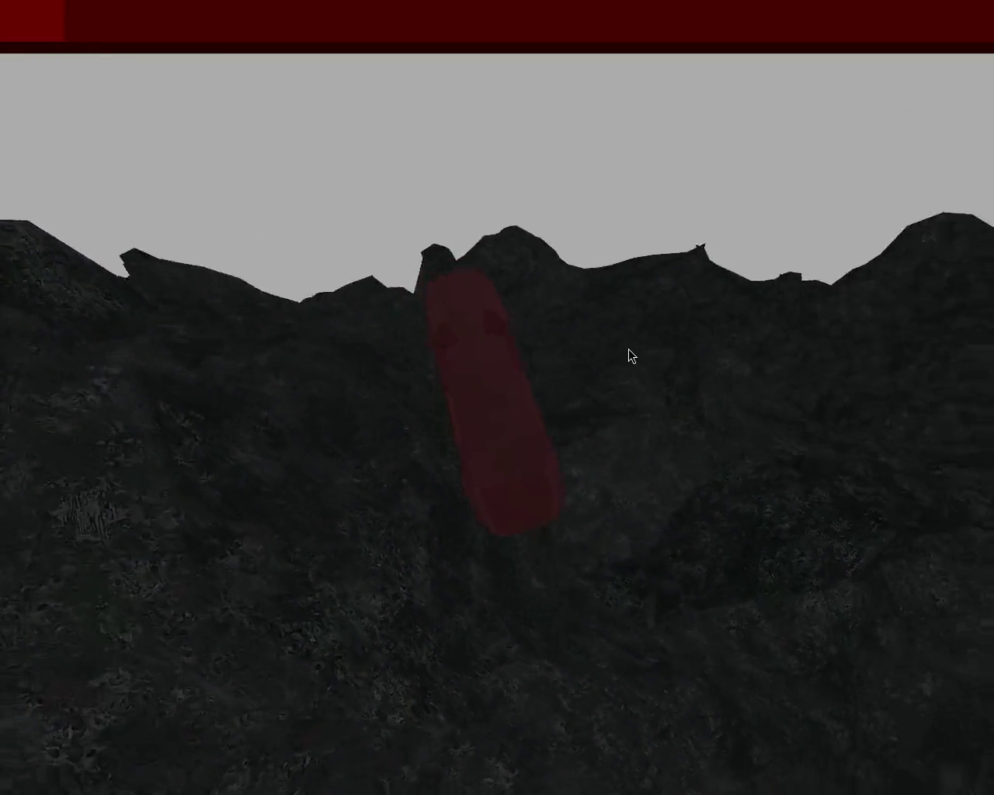
{"action": "key", "text": "Left"}
{"action": "key", "text": "Left"}
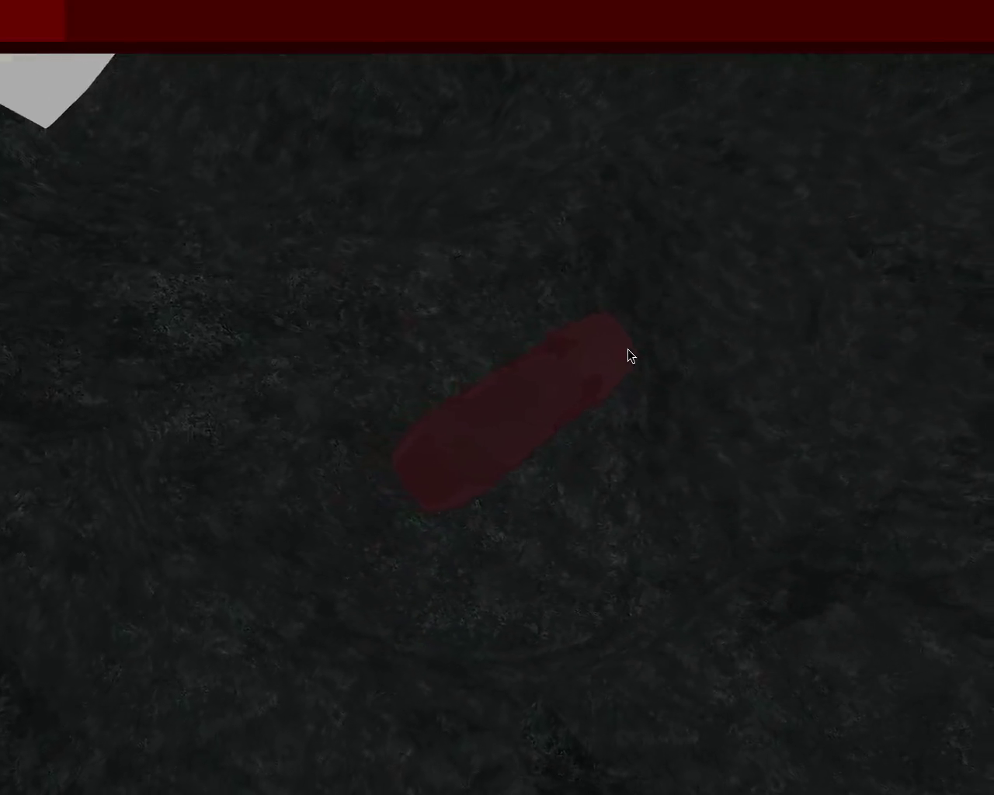
{"action": "key", "text": "Left"}
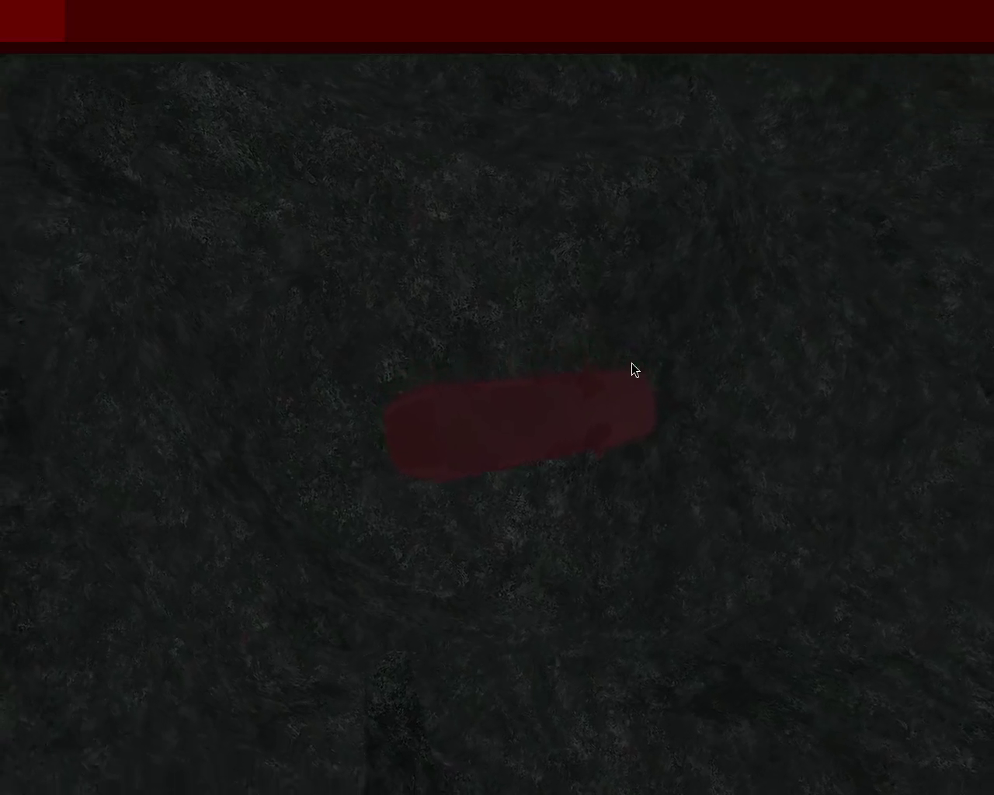
{"action": "key", "text": "Right"}
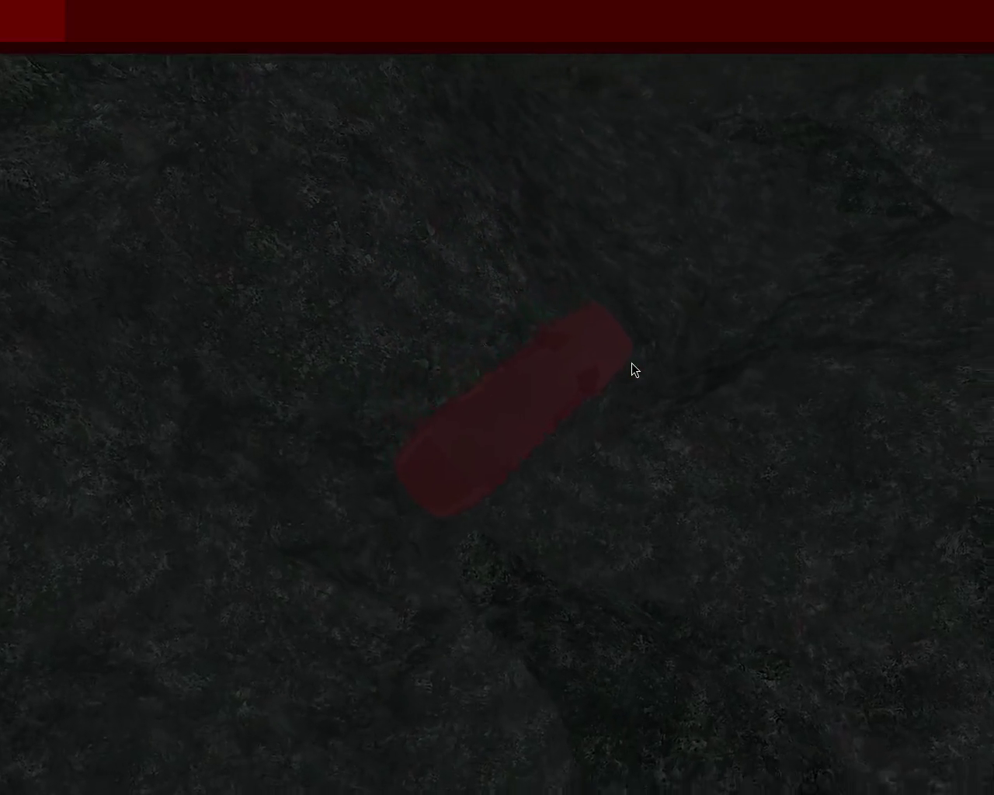
{"action": "key", "text": "Right"}
{"action": "key", "text": "Right"}
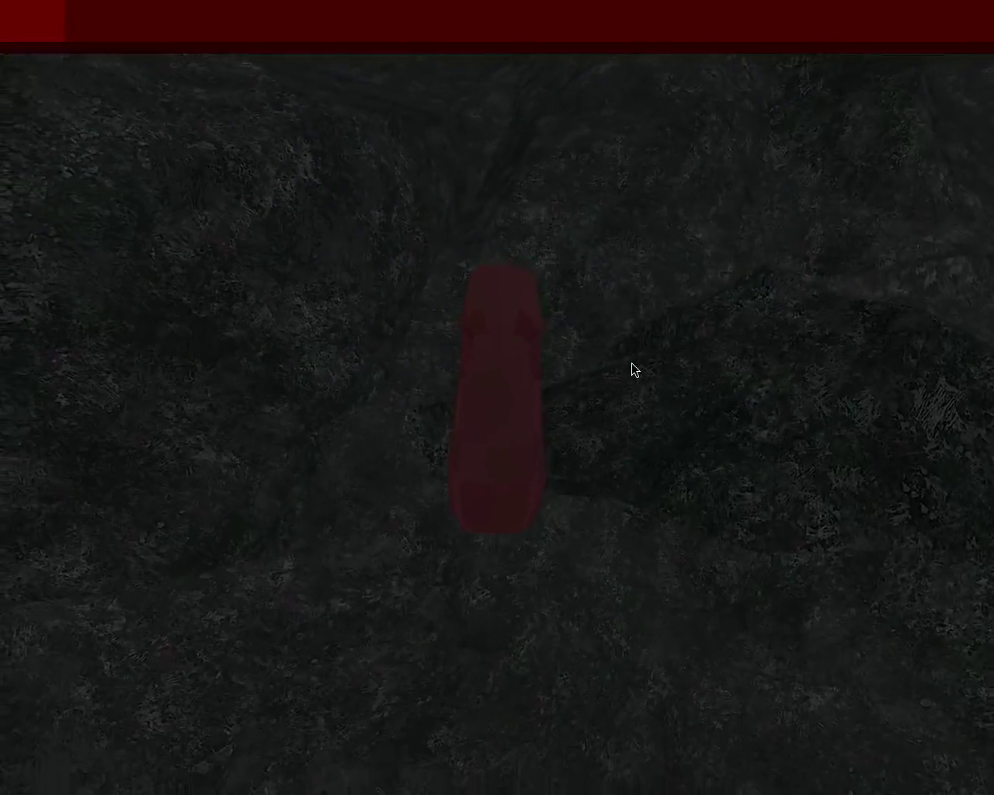
- Drive forward, reverse while turning left, then climb the slope and crest the ridge
{"action": "key", "text": "Up"}
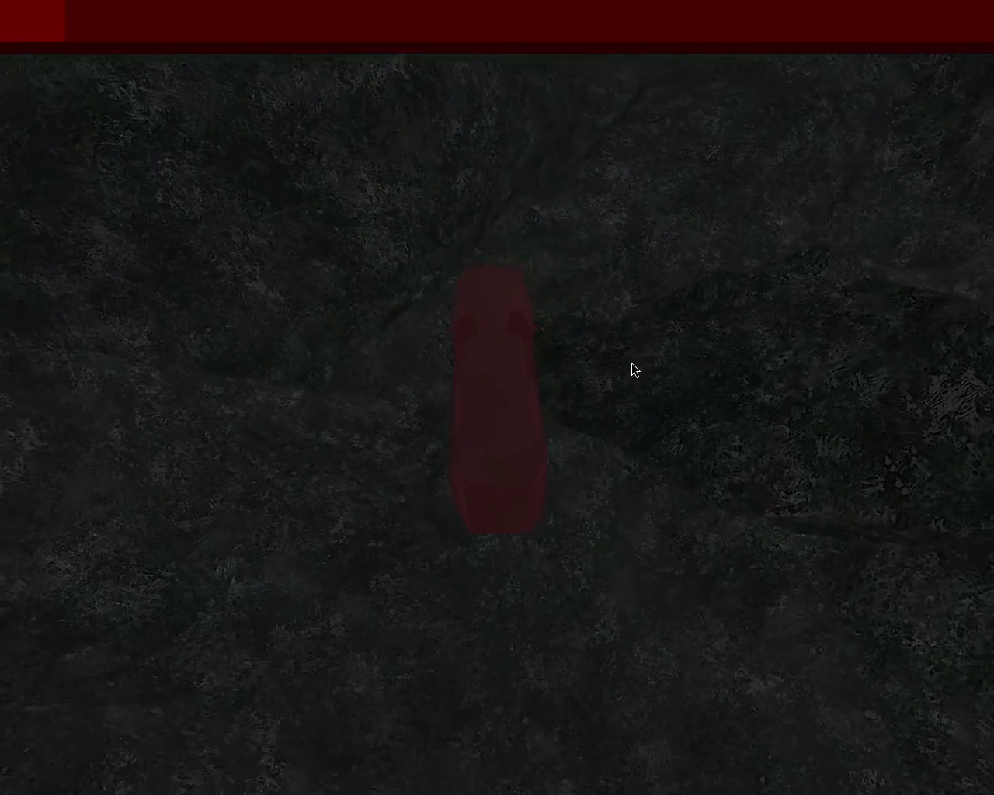
{"action": "key", "text": "Down"}
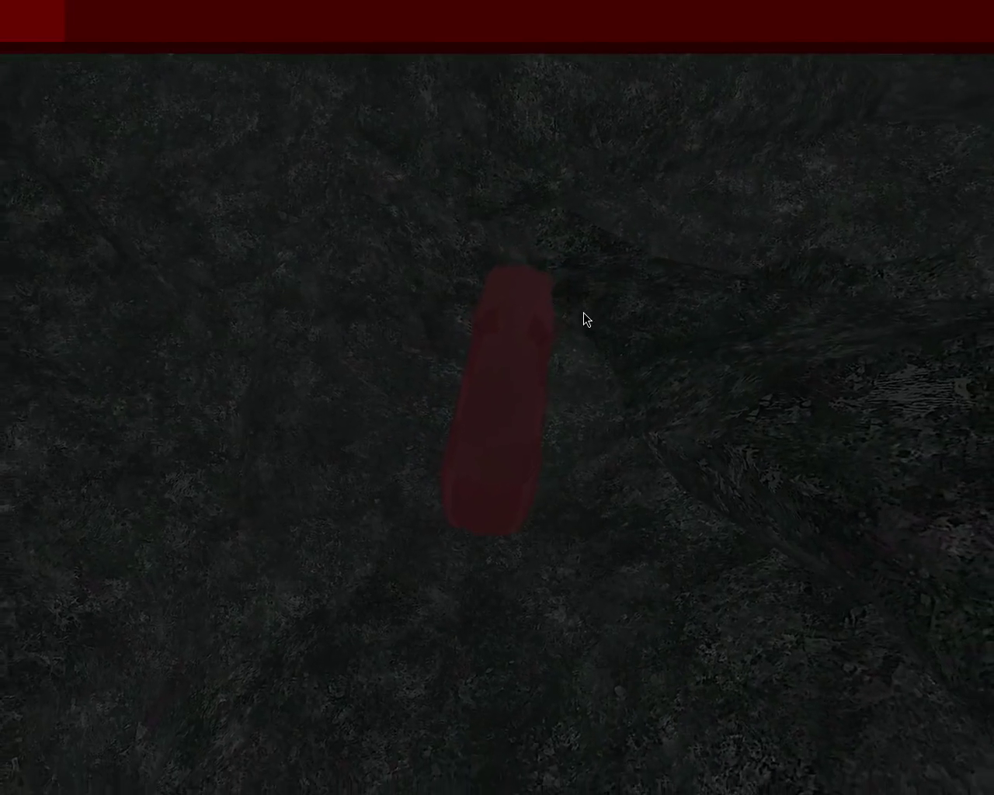
{"action": "key", "text": "Left"}
{"action": "key", "text": "Down"}
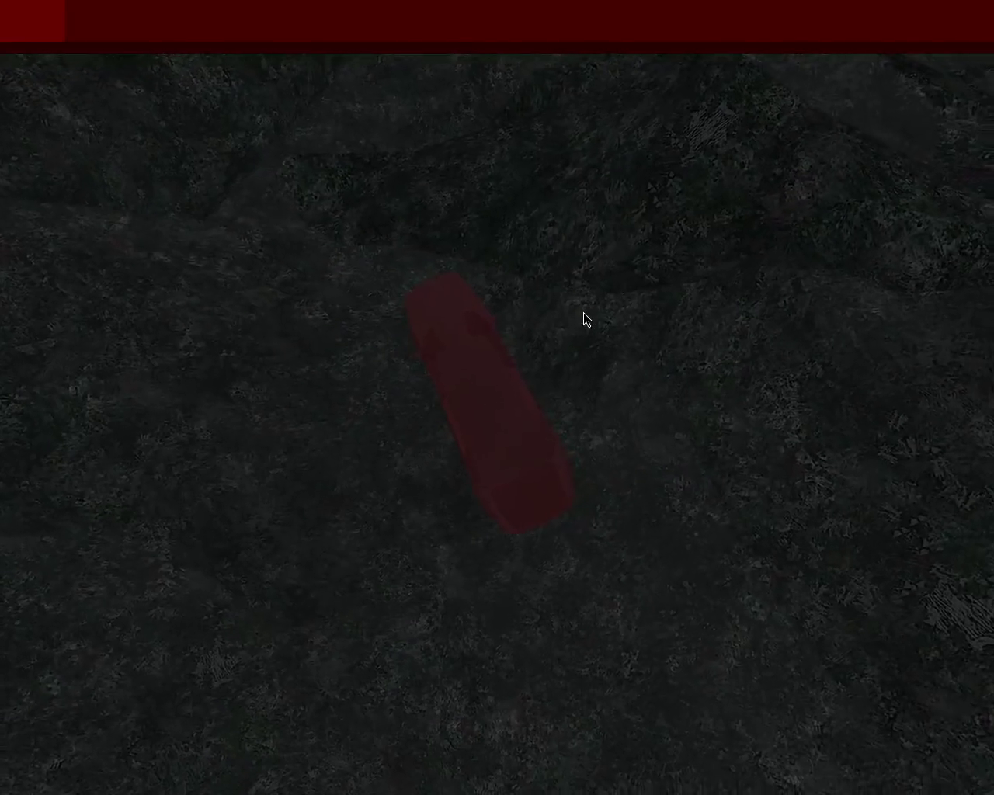
{"action": "key", "text": "Left"}
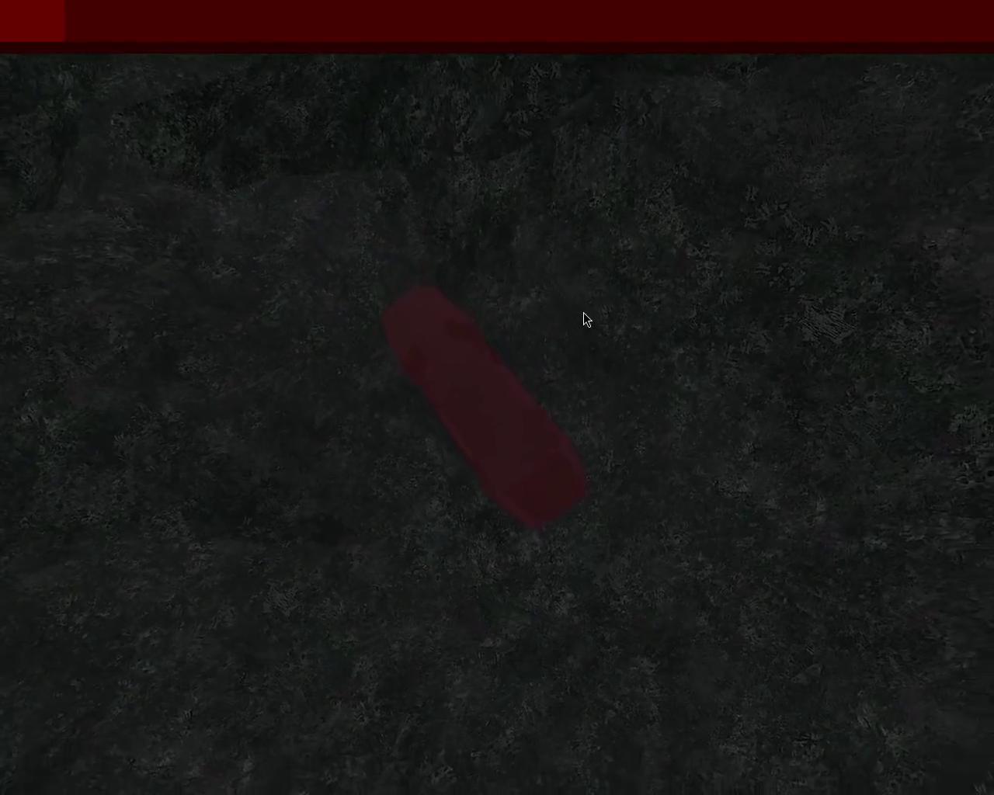
{"action": "key", "text": "Right"}
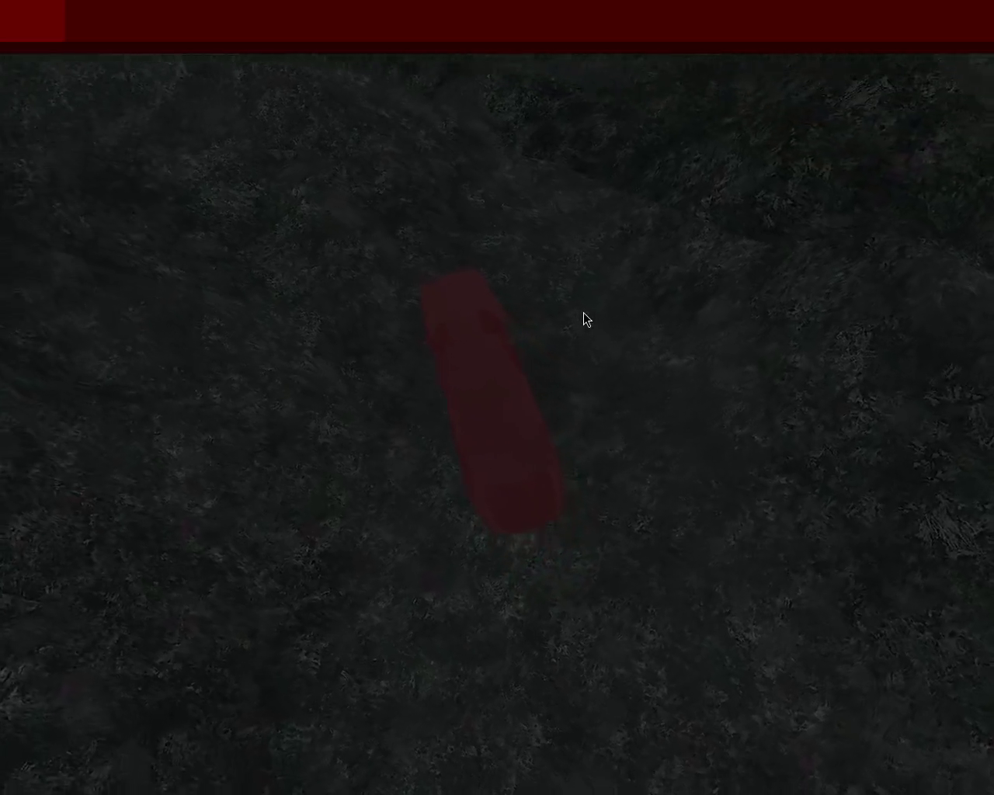
{"action": "key", "text": "Up"}
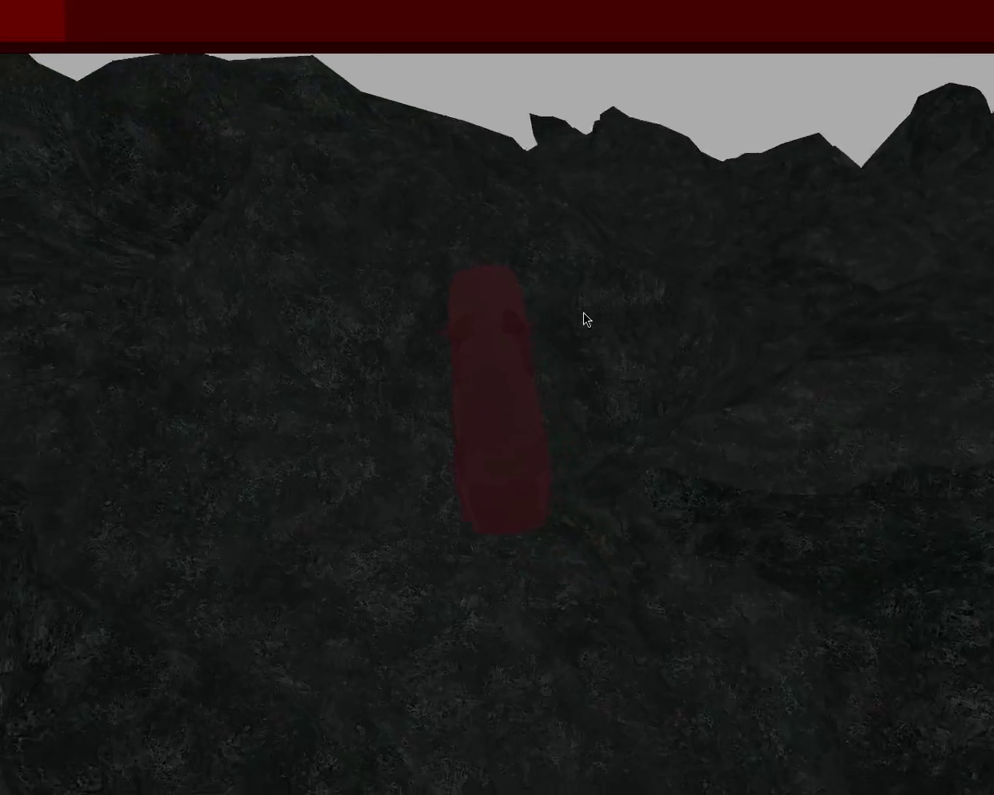
{"action": "key", "text": "Left"}
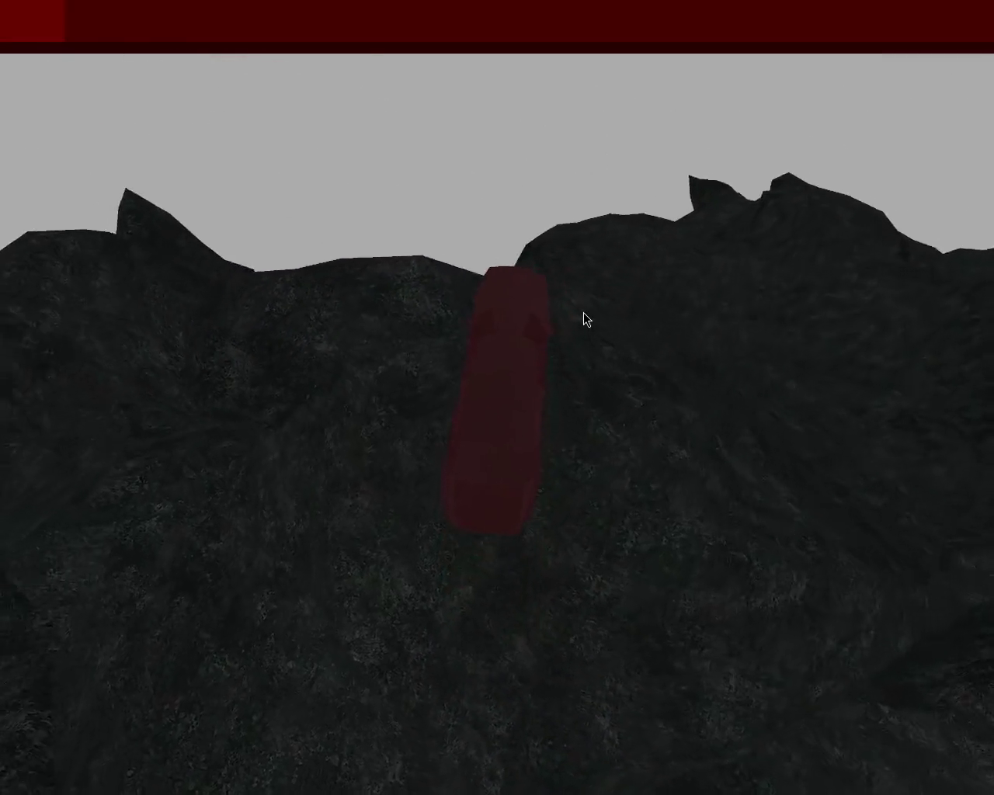
{"action": "key", "text": "Left"}
- Weave the car left and right, then straighten it toward the mountains
{"action": "key", "text": "Right"}
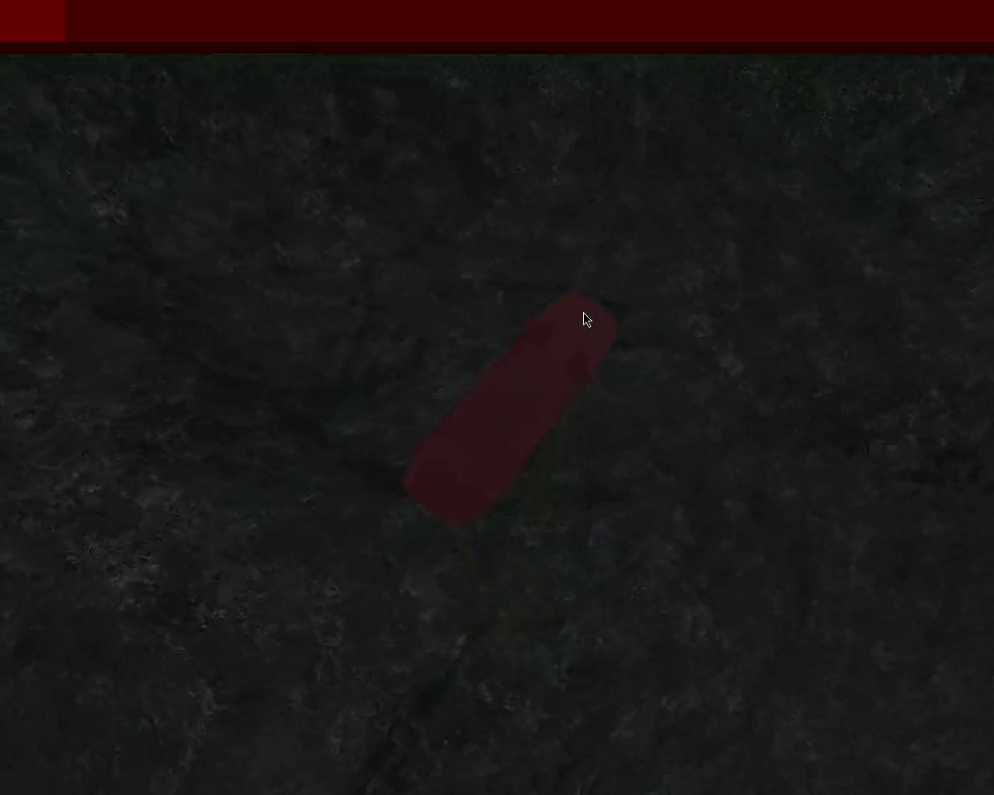
{"action": "key", "text": "Left"}
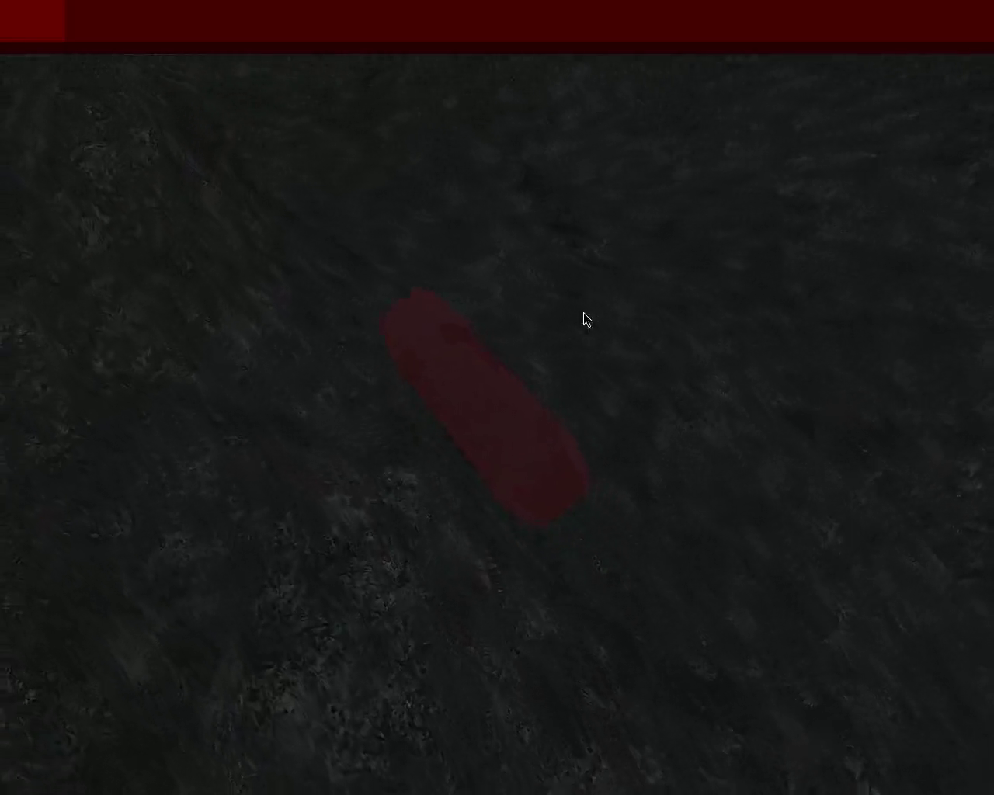
{"action": "key", "text": "Right"}
{"action": "key", "text": "Left"}
{"action": "key", "text": "Right"}
{"action": "key", "text": "Left"}
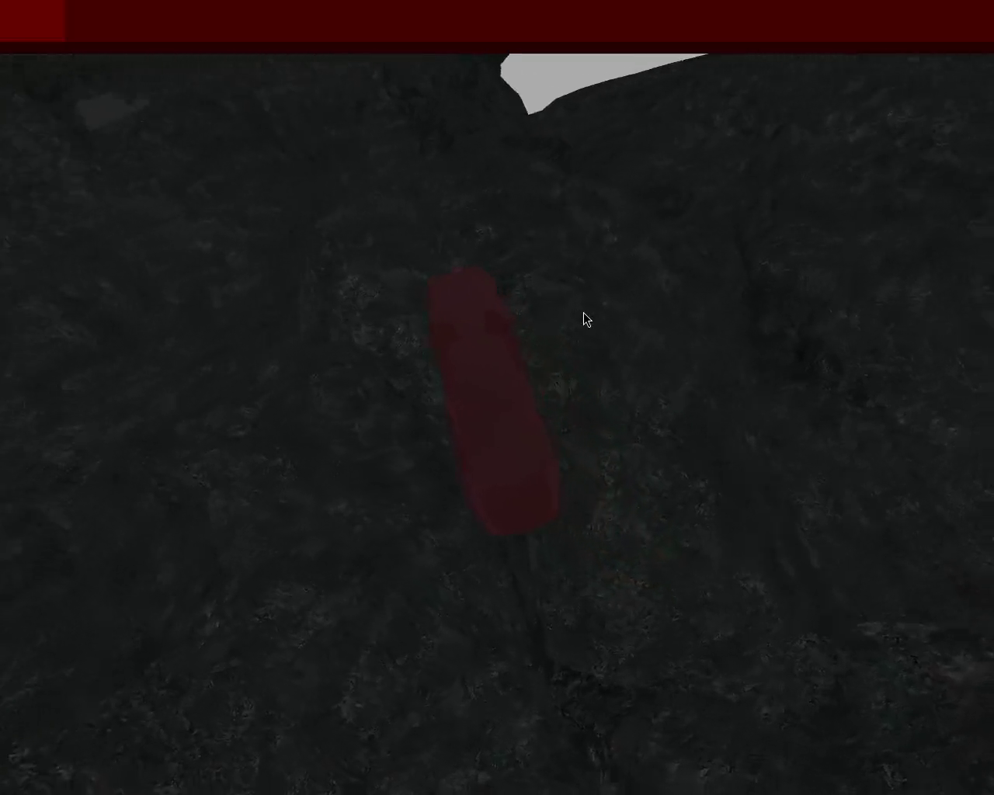
{"action": "key", "text": "Right"}
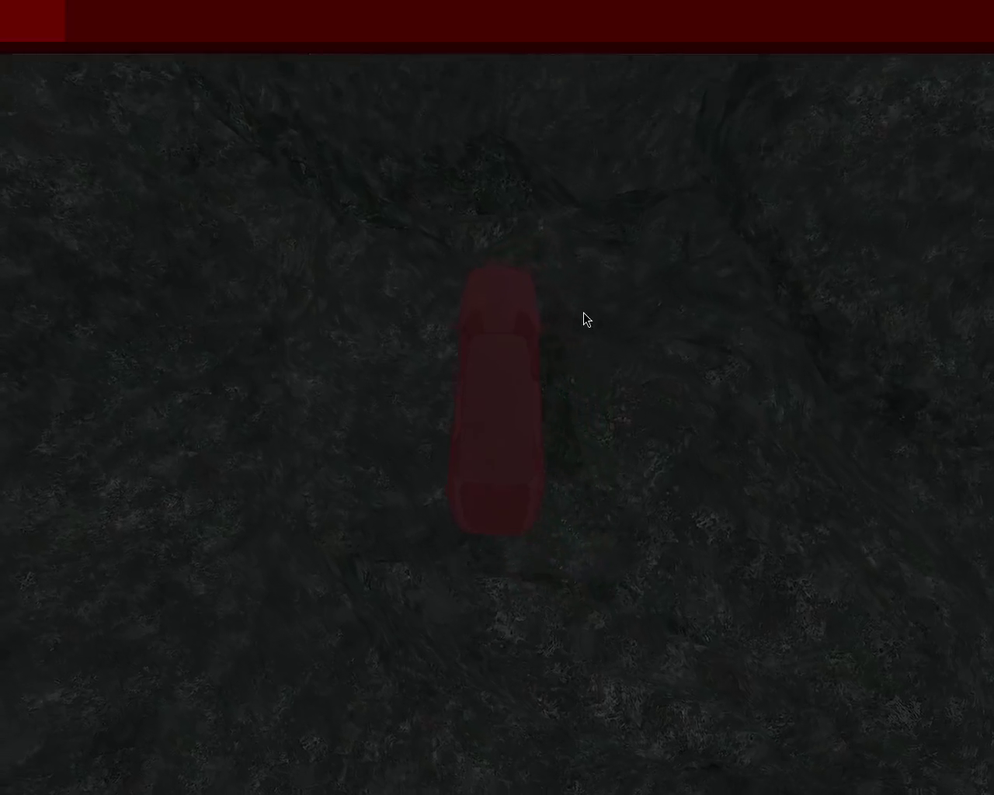
{"action": "key", "text": "Left"}
{"action": "key", "text": "Right"}
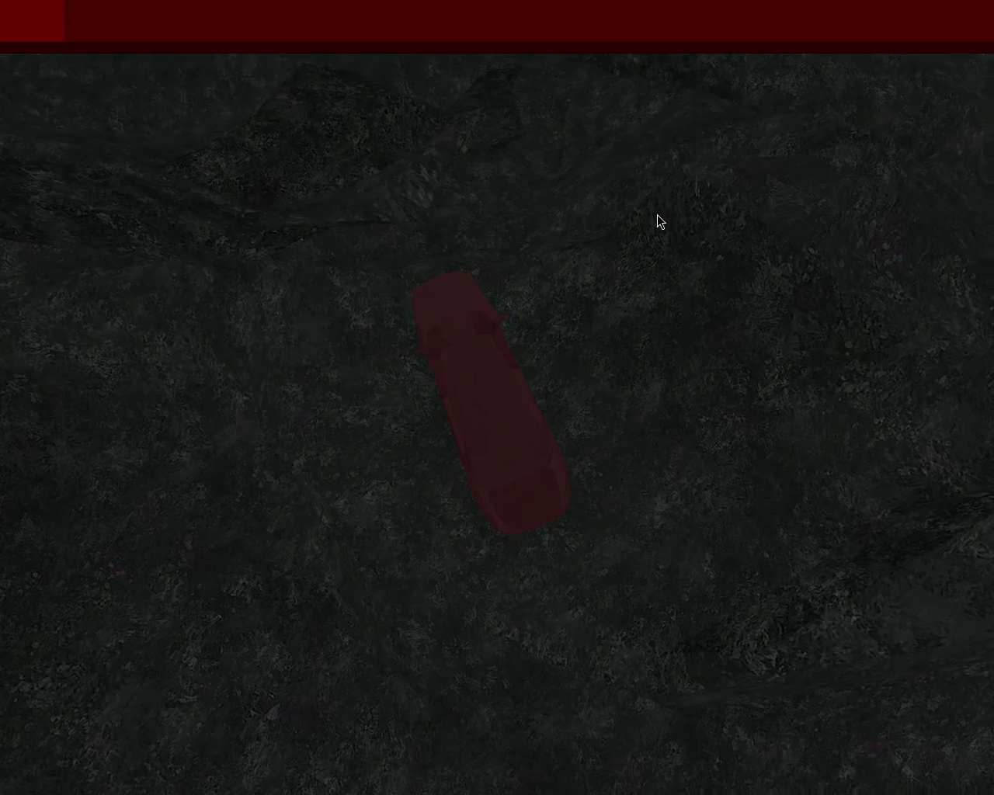
- Keep swerving left and right across the dark rocky ground
{"action": "key", "text": "Right"}
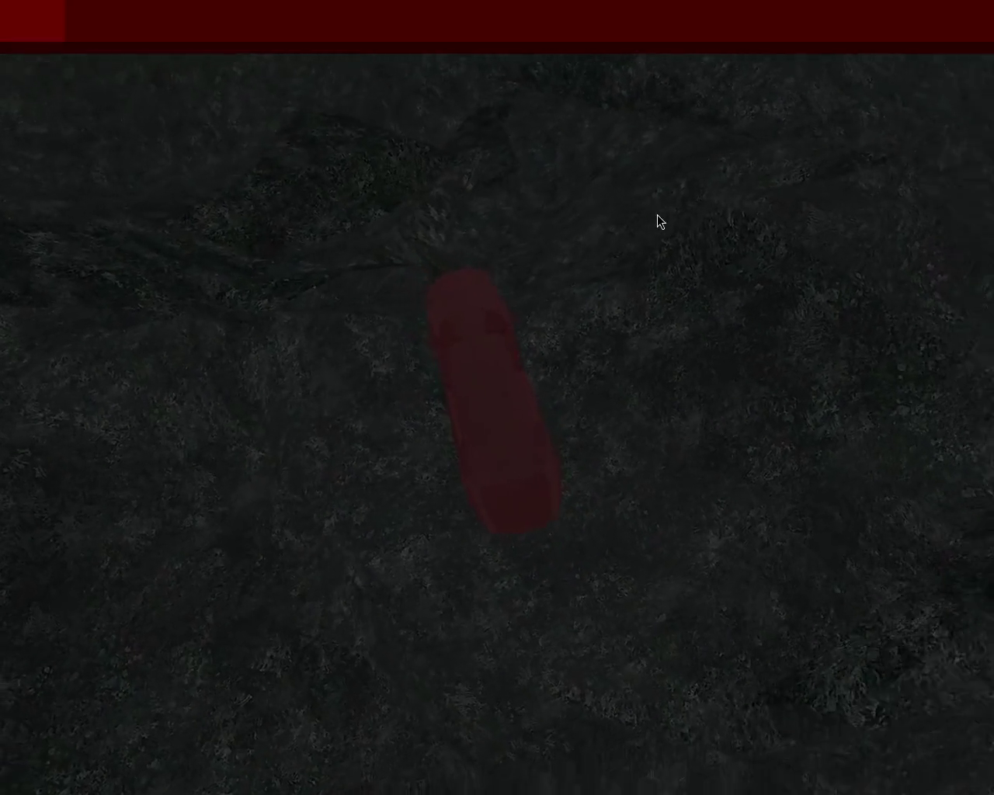
{"action": "key", "text": "Left"}
{"action": "key", "text": "Right"}
{"action": "key", "text": "Left"}
{"action": "key", "text": "Left"}
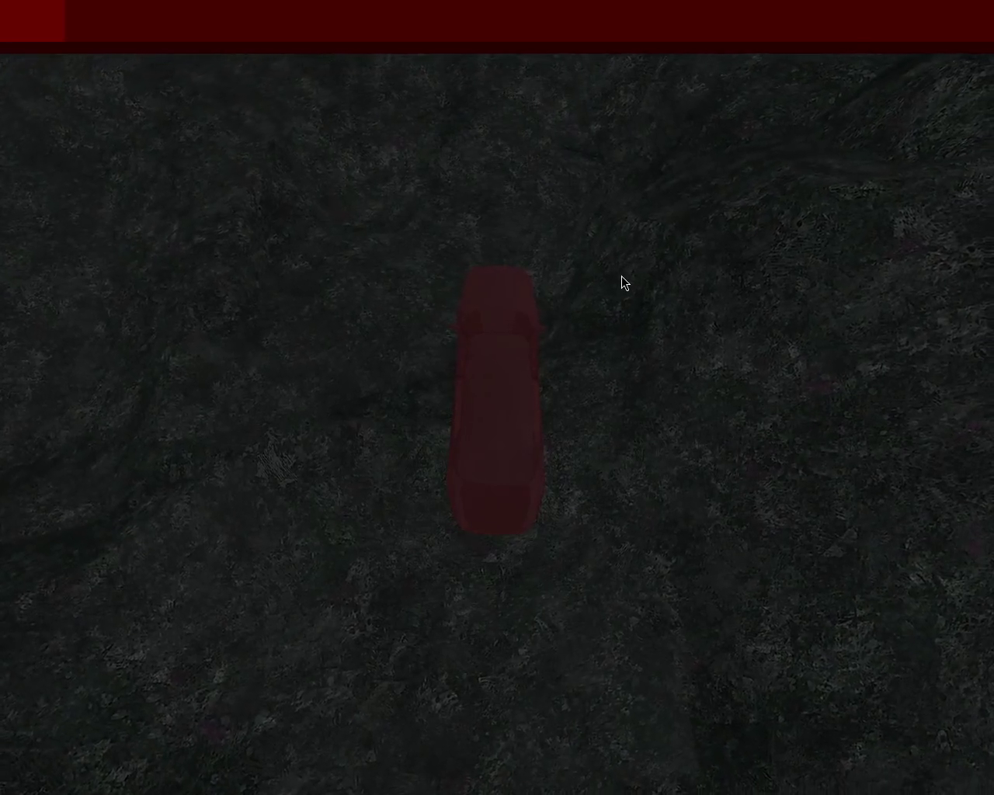
{"action": "key", "text": "Left"}
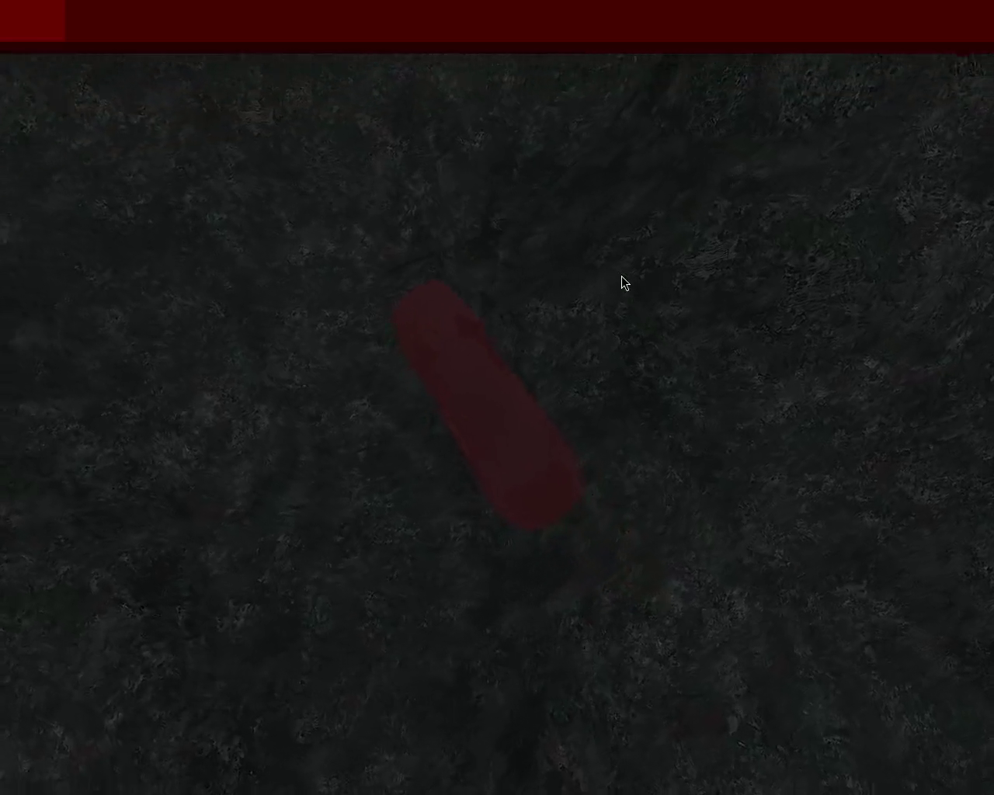
{"action": "key", "text": "Right"}
{"action": "key", "text": "Left"}
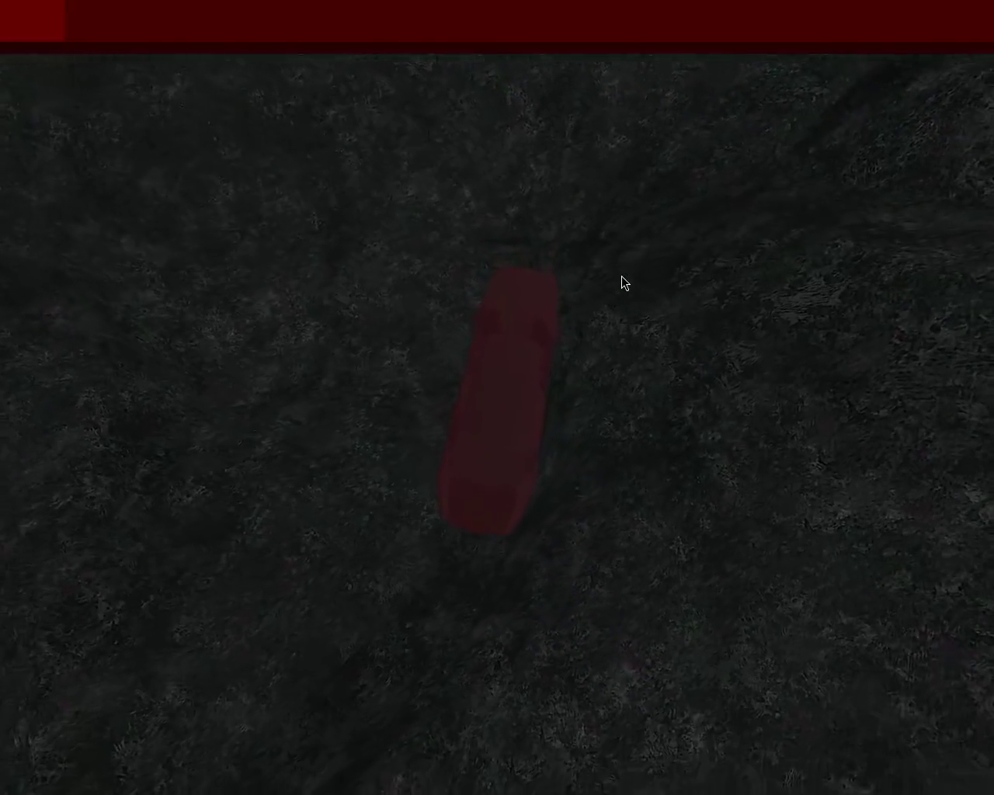
{"action": "key", "text": "Right"}
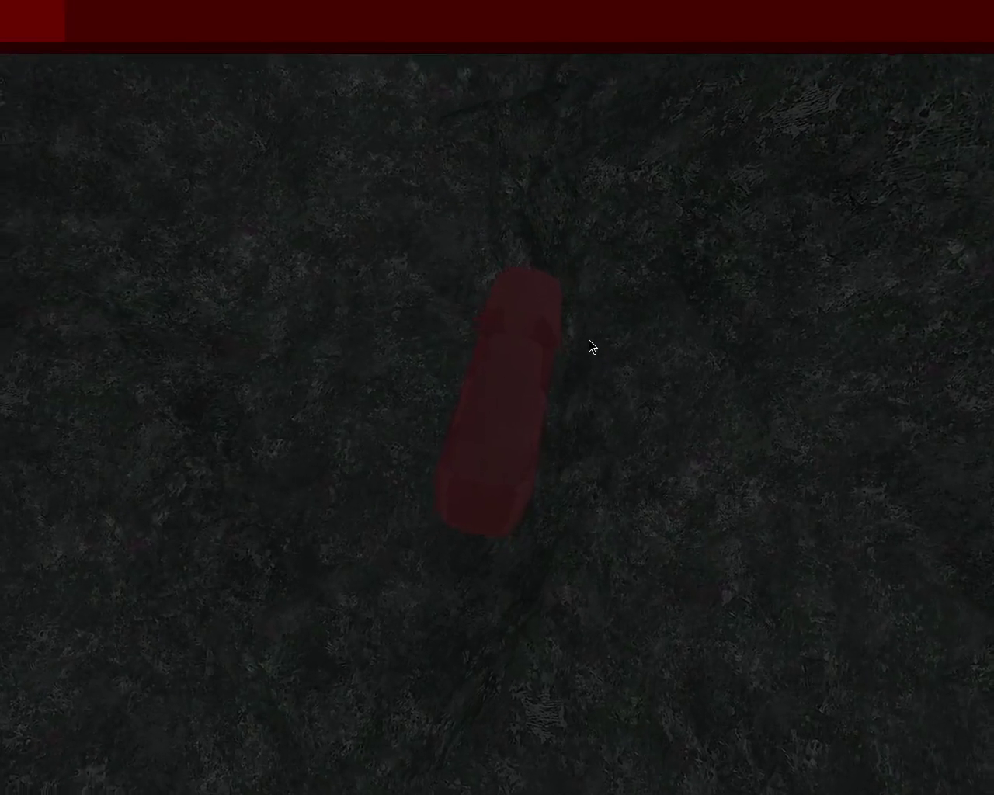
{"action": "key", "text": "Right"}
{"action": "key", "text": "Left"}
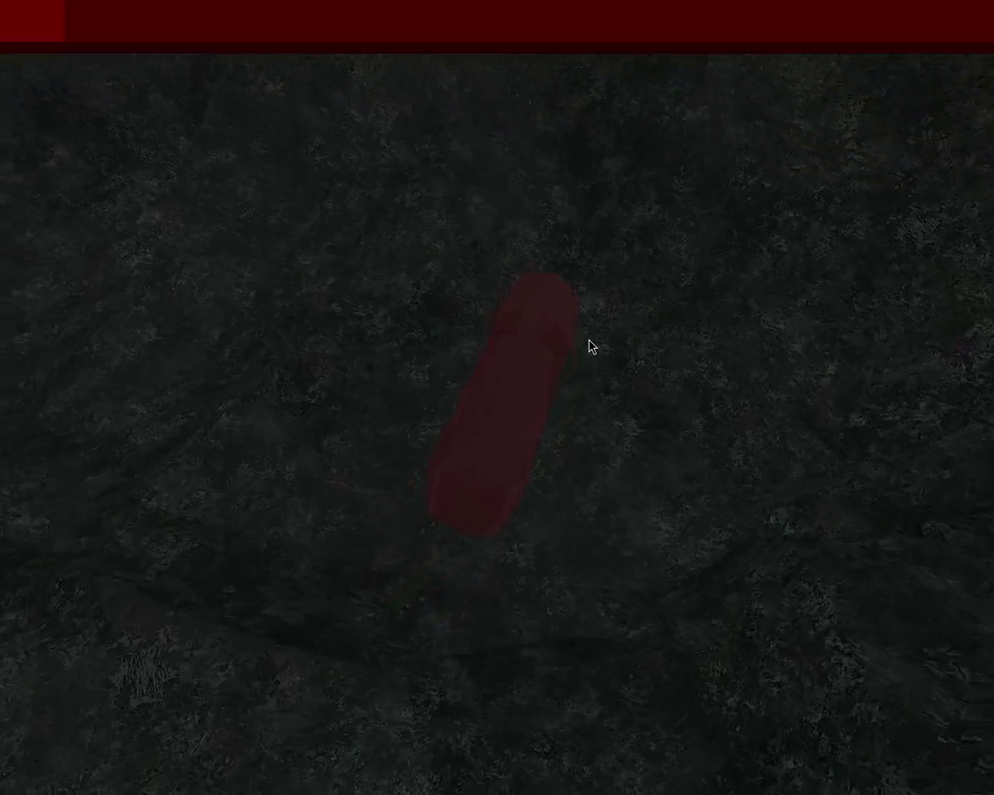
- Swerve sharply right and left, then settle into driving straight ahead
{"action": "key", "text": "Left"}
{"action": "key", "text": "Right"}
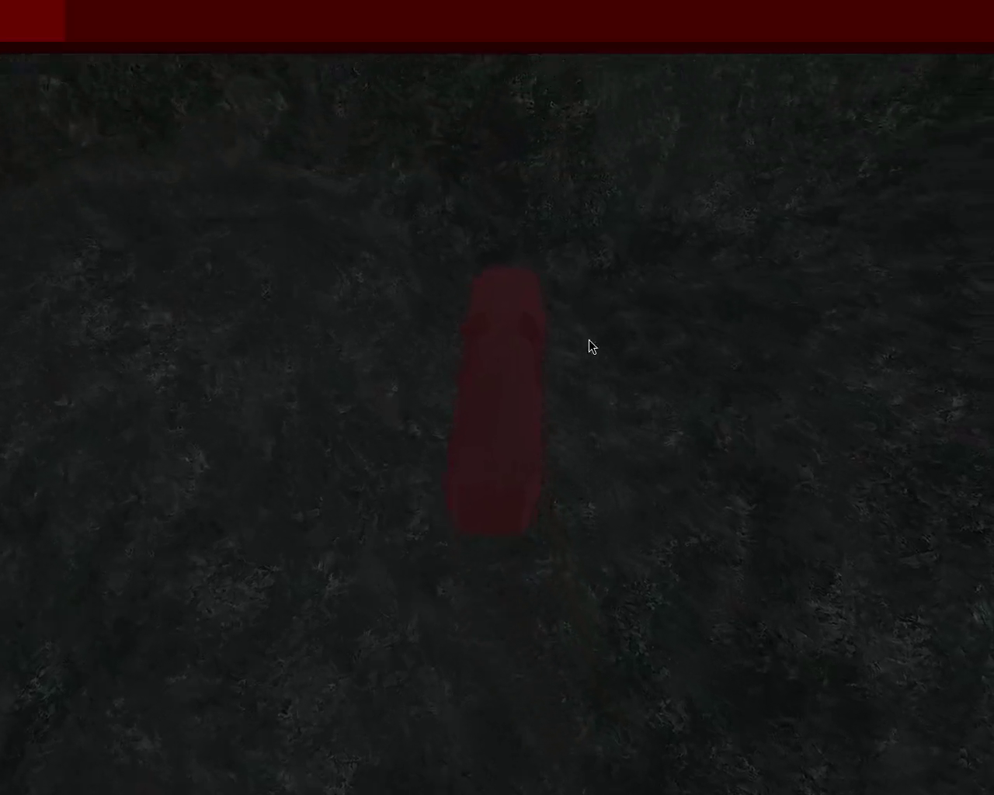
{"action": "key", "text": "Left"}
{"action": "key", "text": "Right"}
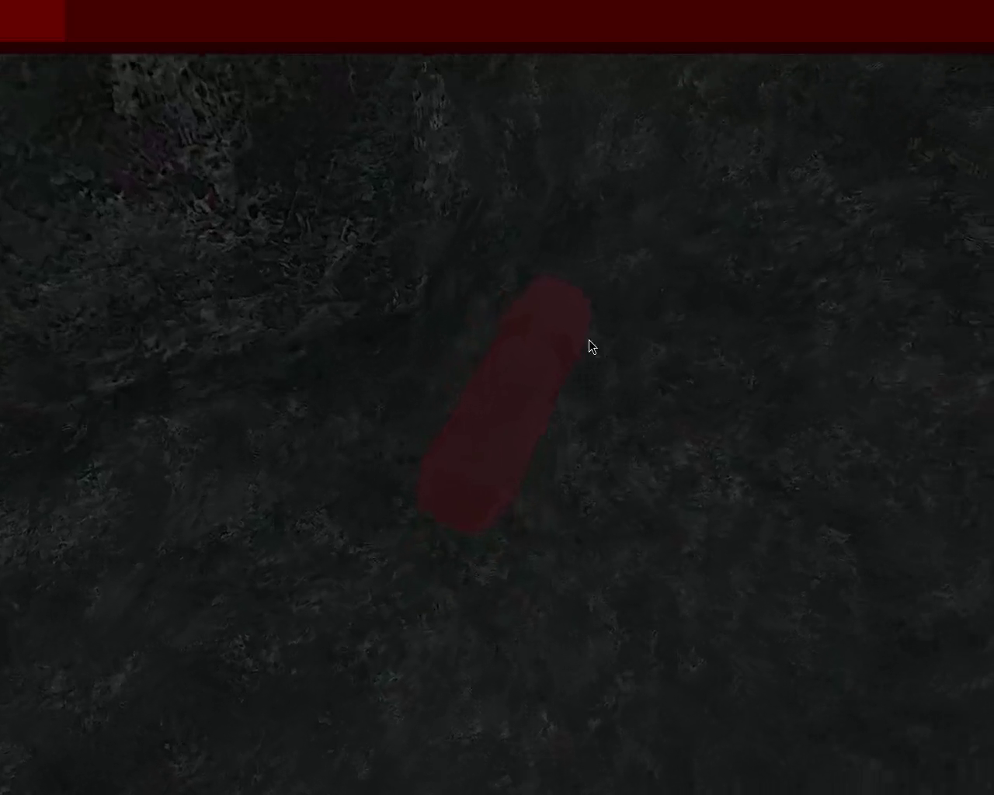
{"action": "key", "text": "Left"}
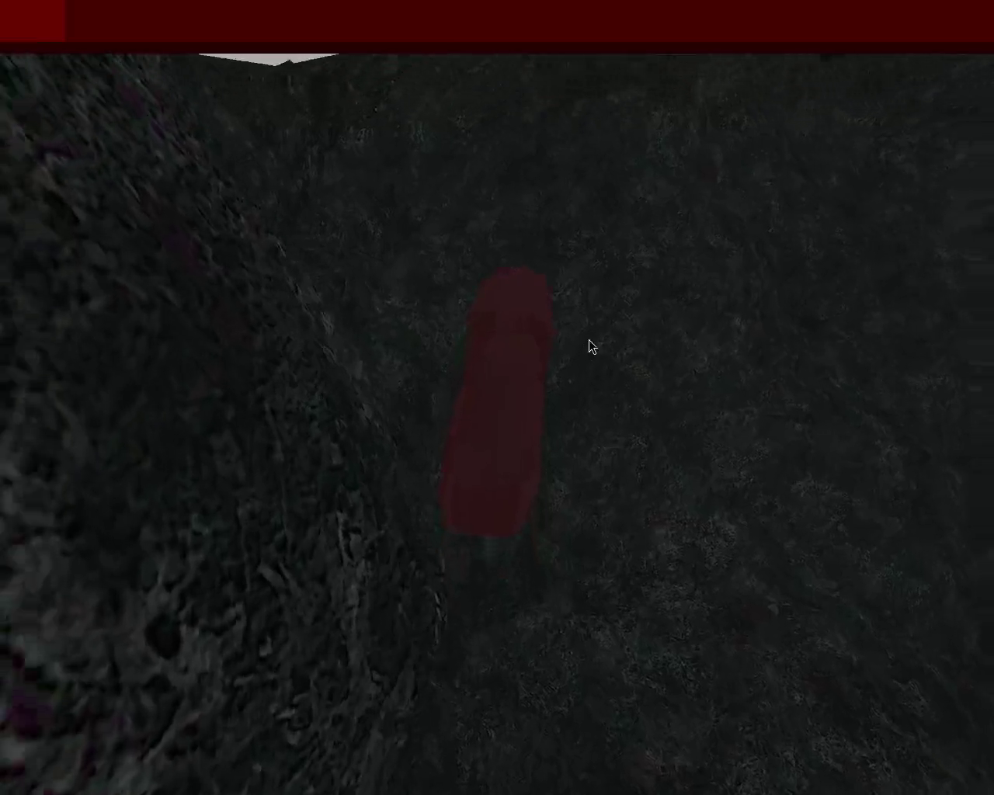
{"action": "key", "text": "Right"}
{"action": "key", "text": "Right"}
{"action": "key", "text": "Left"}
{"action": "key", "text": "Left"}
{"action": "key", "text": "Right"}
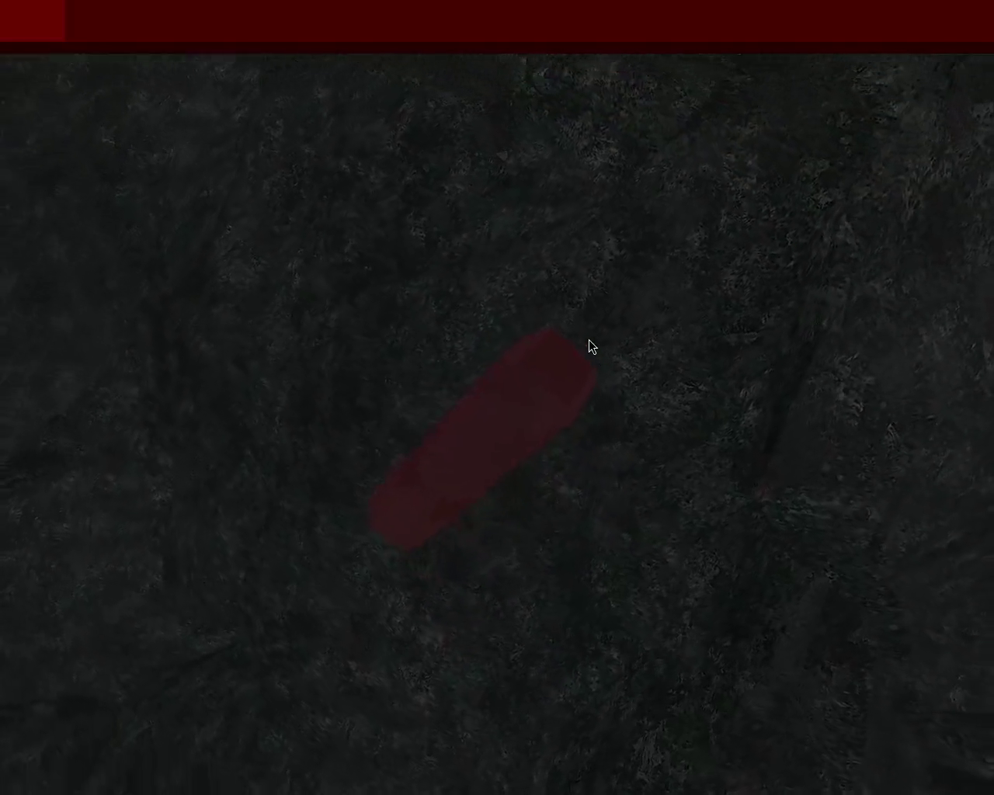
{"action": "key", "text": "Right"}
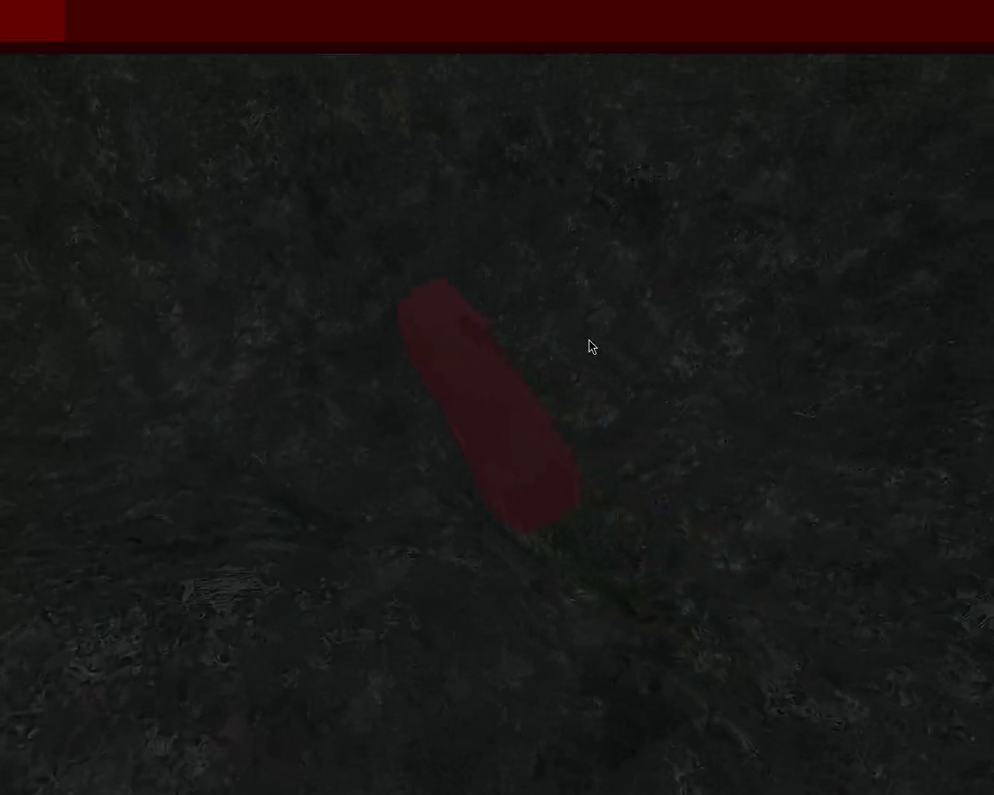
{"action": "key", "text": "Right"}
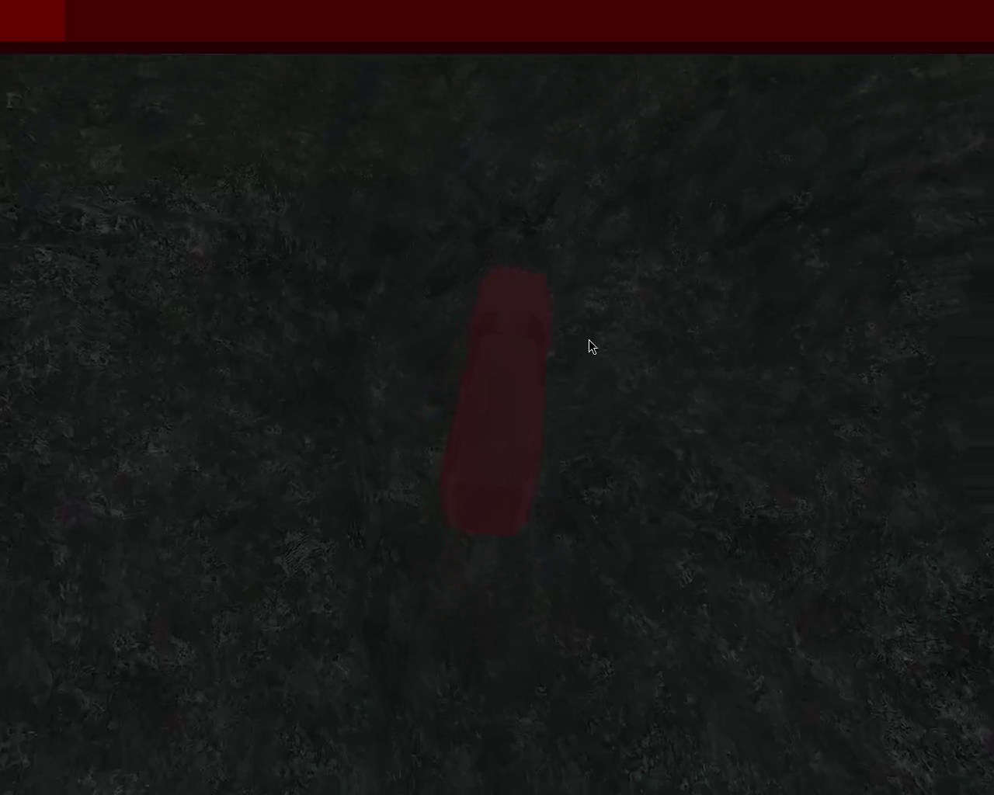
{"action": "key", "text": "Right"}
{"action": "key", "text": "Left"}
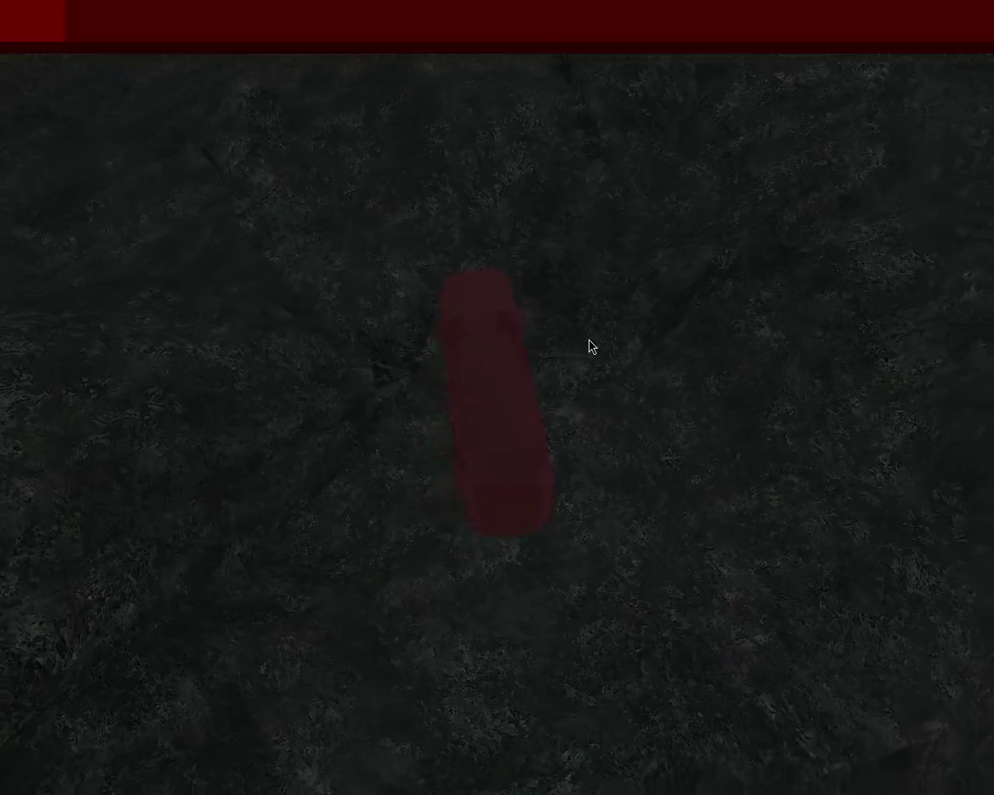
{"action": "key", "text": "Right"}
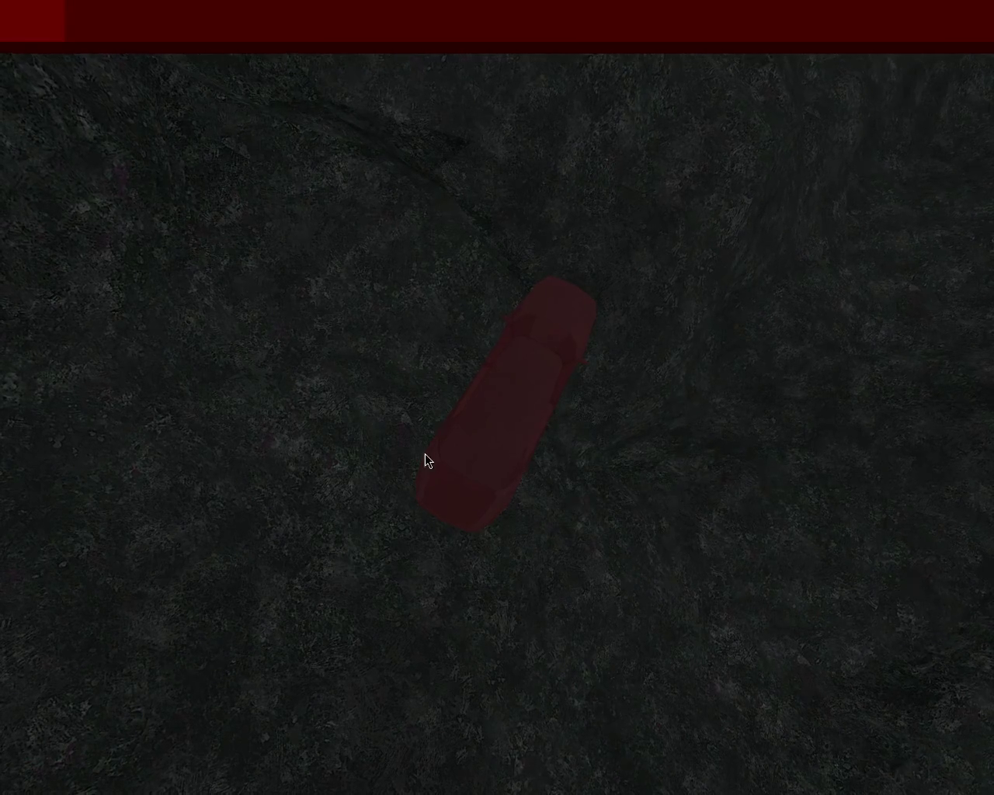
- Turn hard right, straighten and accelerate, then weave left and right past the ridge
{"action": "key", "text": "Right"}
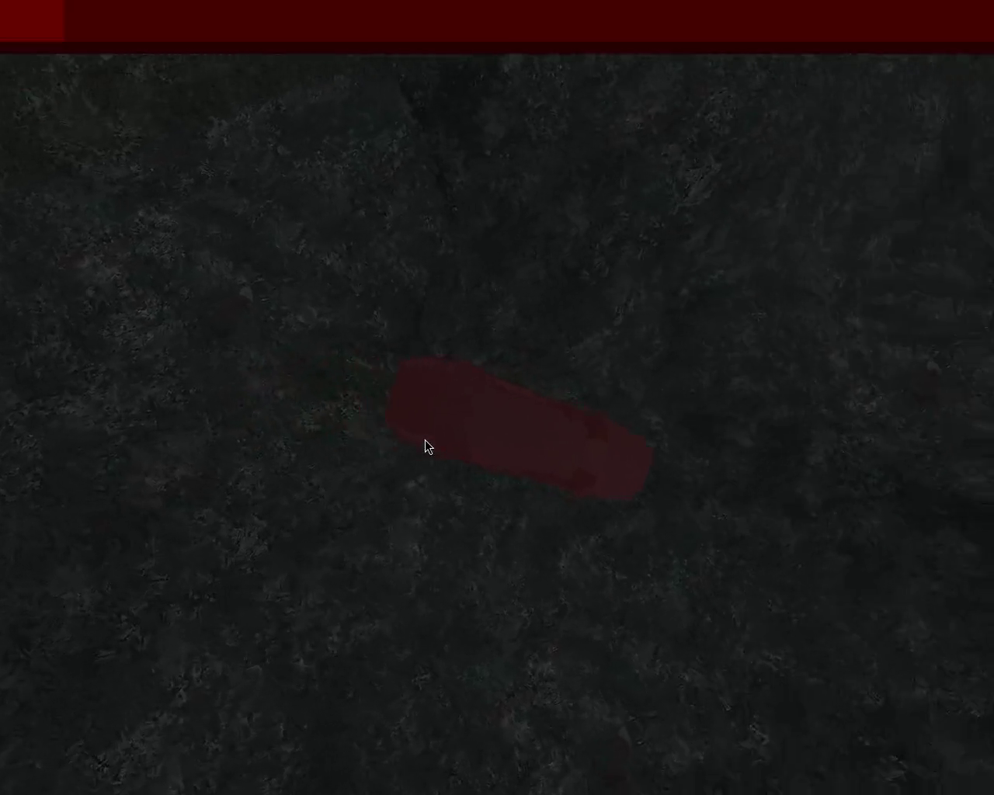
{"action": "key", "text": "Left"}
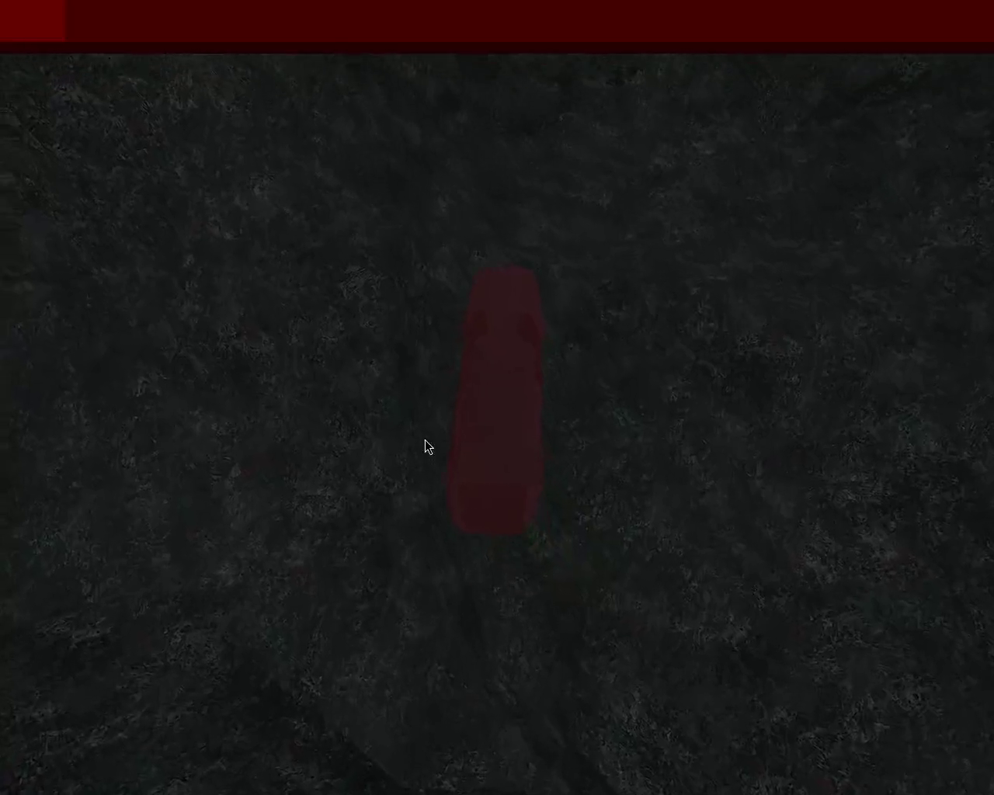
{"action": "key", "text": "Up"}
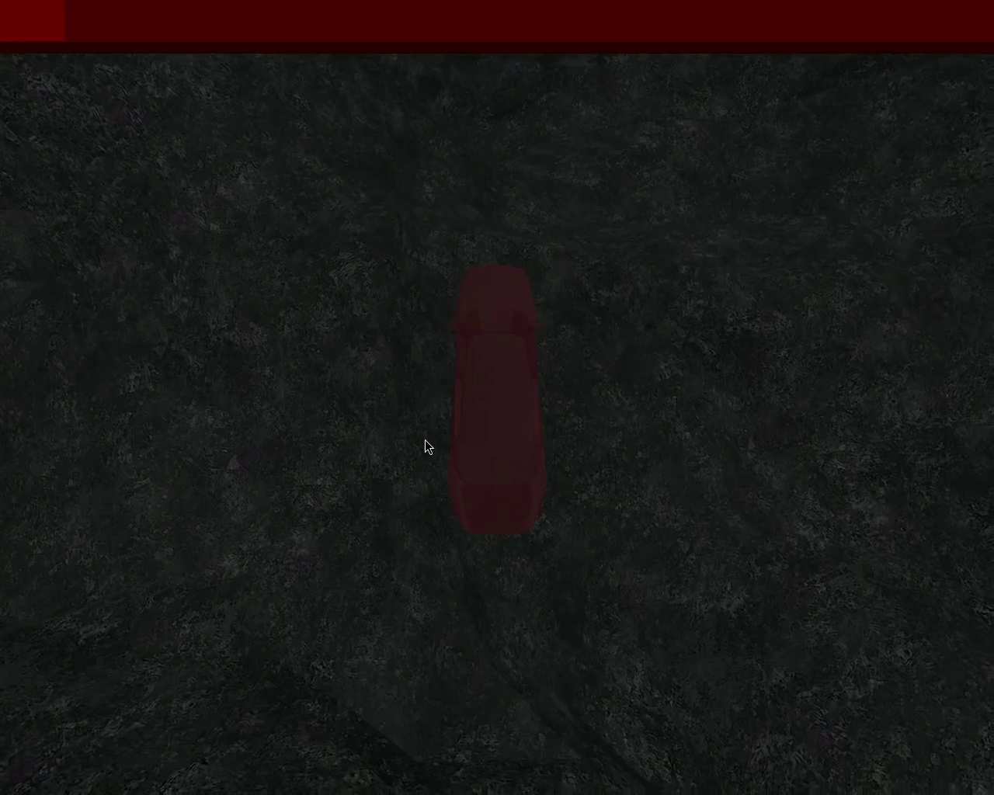
{"action": "key", "text": "Right"}
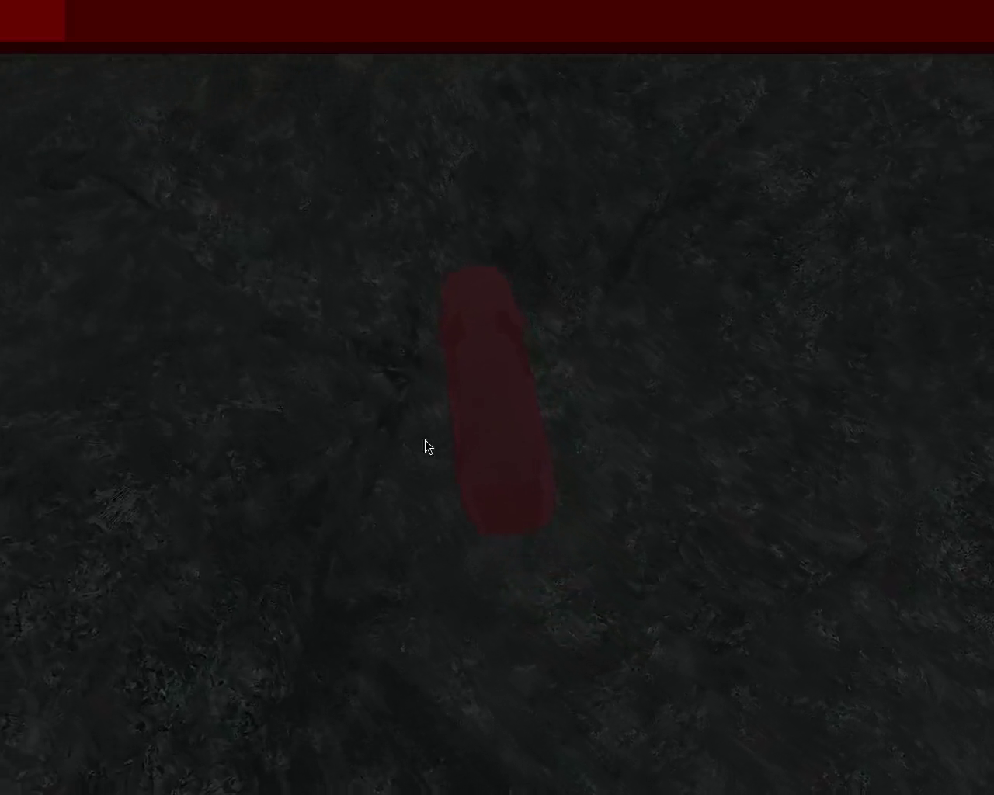
{"action": "key", "text": "Left"}
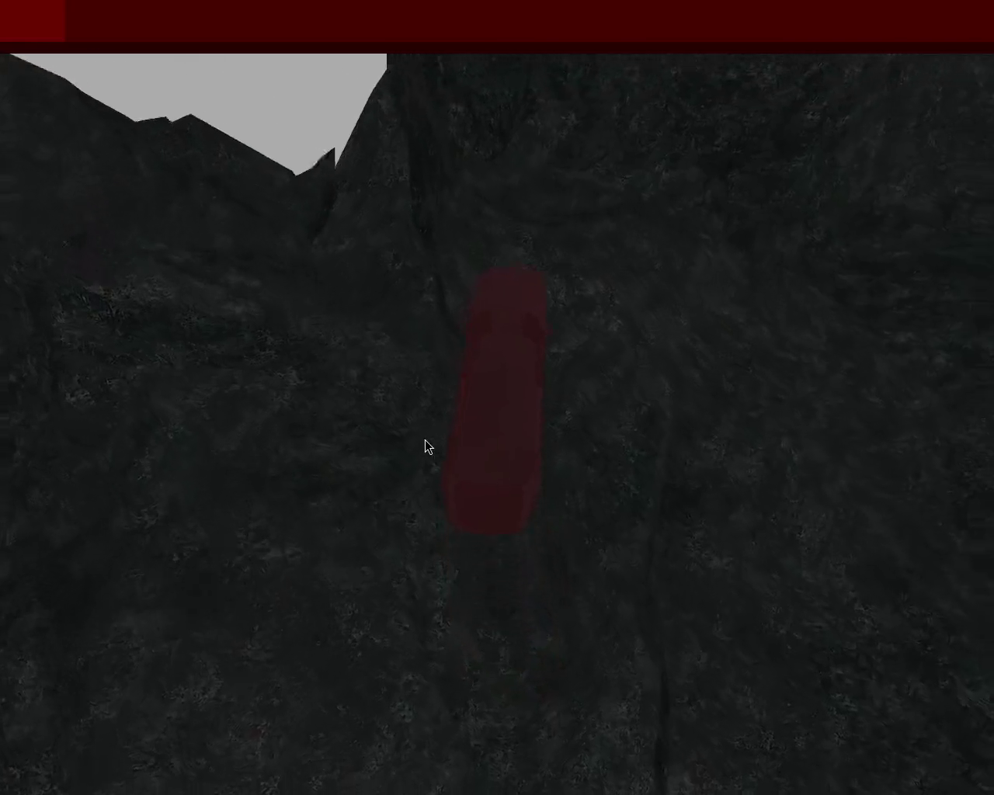
{"action": "key", "text": "Right"}
{"action": "key", "text": "Left"}
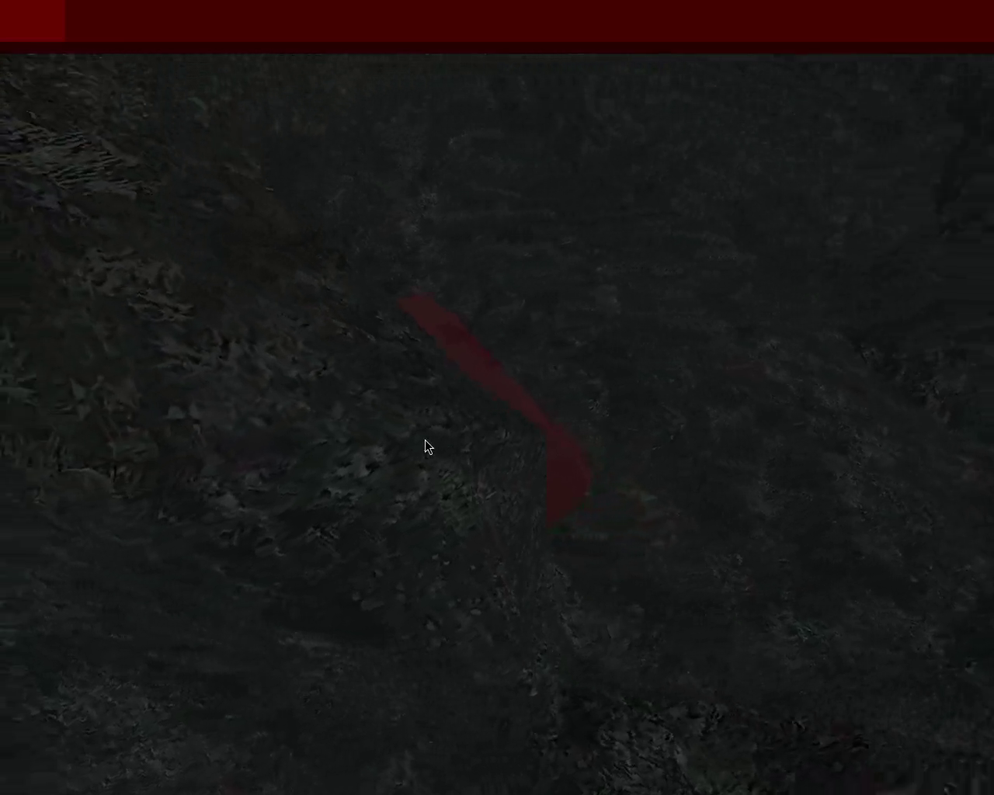
{"action": "key", "text": "Right"}
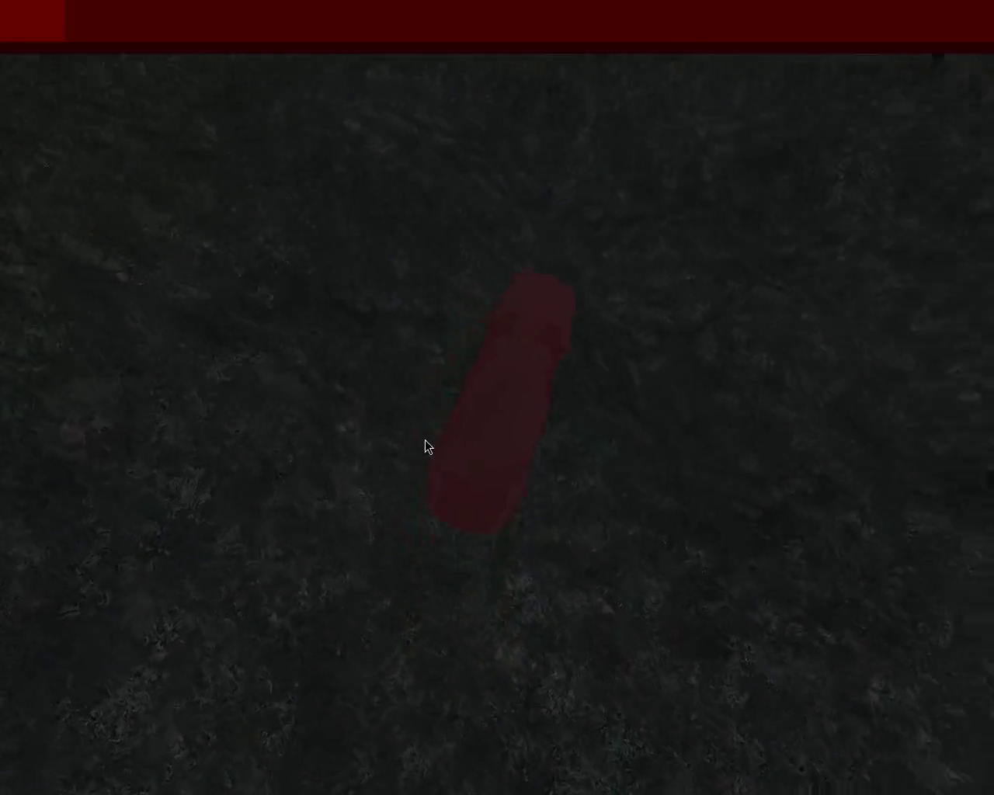
{"action": "key", "text": "Right"}
{"action": "key", "text": "Left"}
{"action": "key", "text": "Left"}
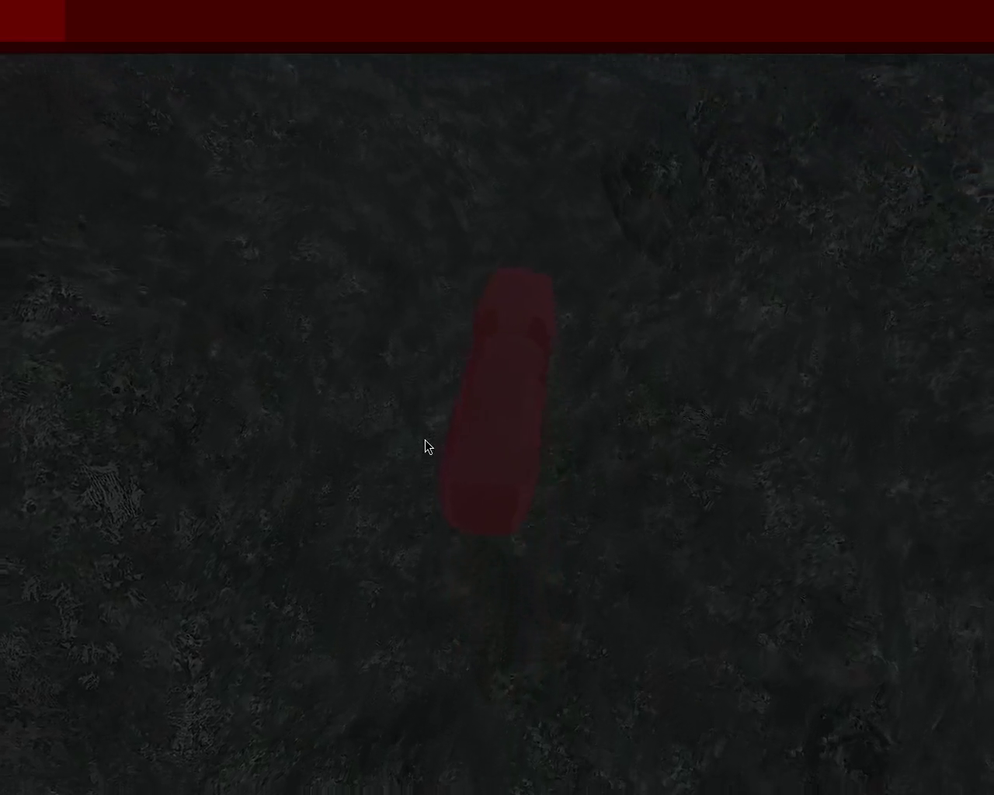
{"action": "key", "text": "Right"}
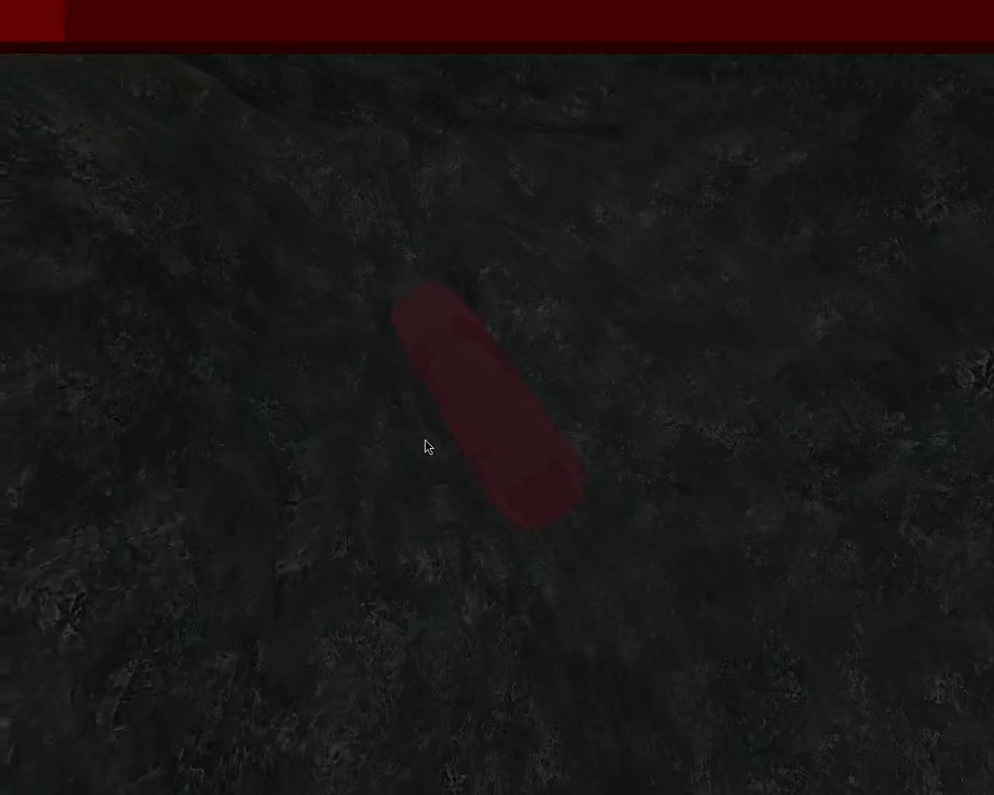
{"action": "key", "text": "Left"}
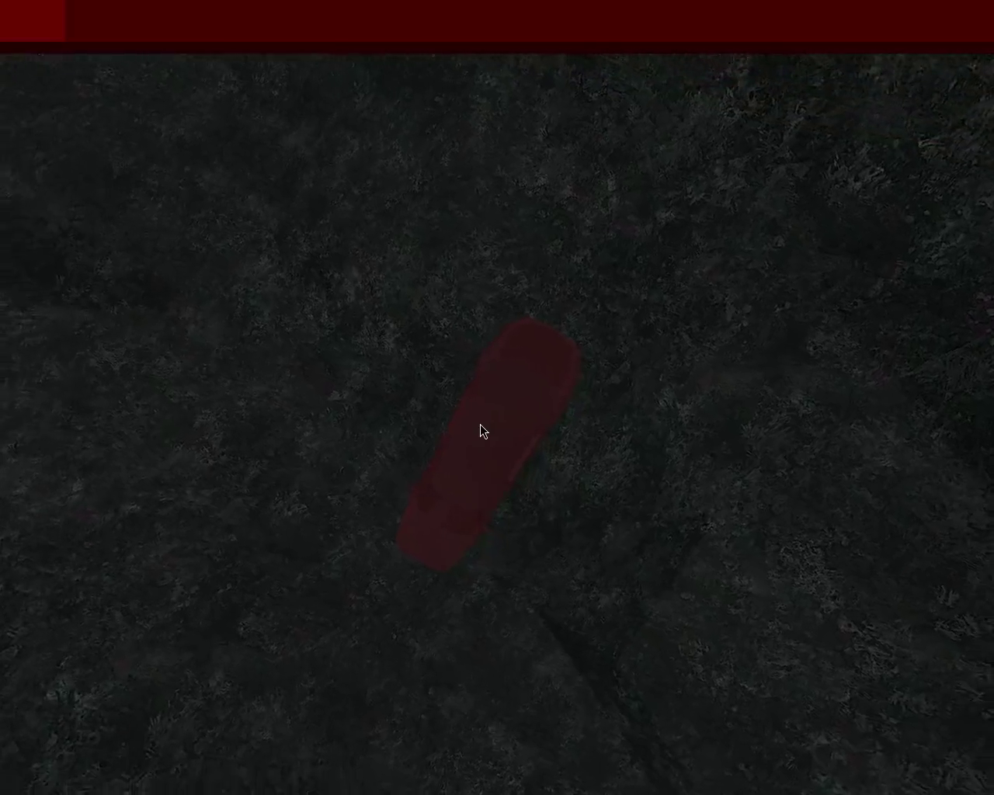
- Swerve the car briefly, then settle it on a straight heading
{"action": "key", "text": "Left"}
{"action": "key", "text": "Left"}
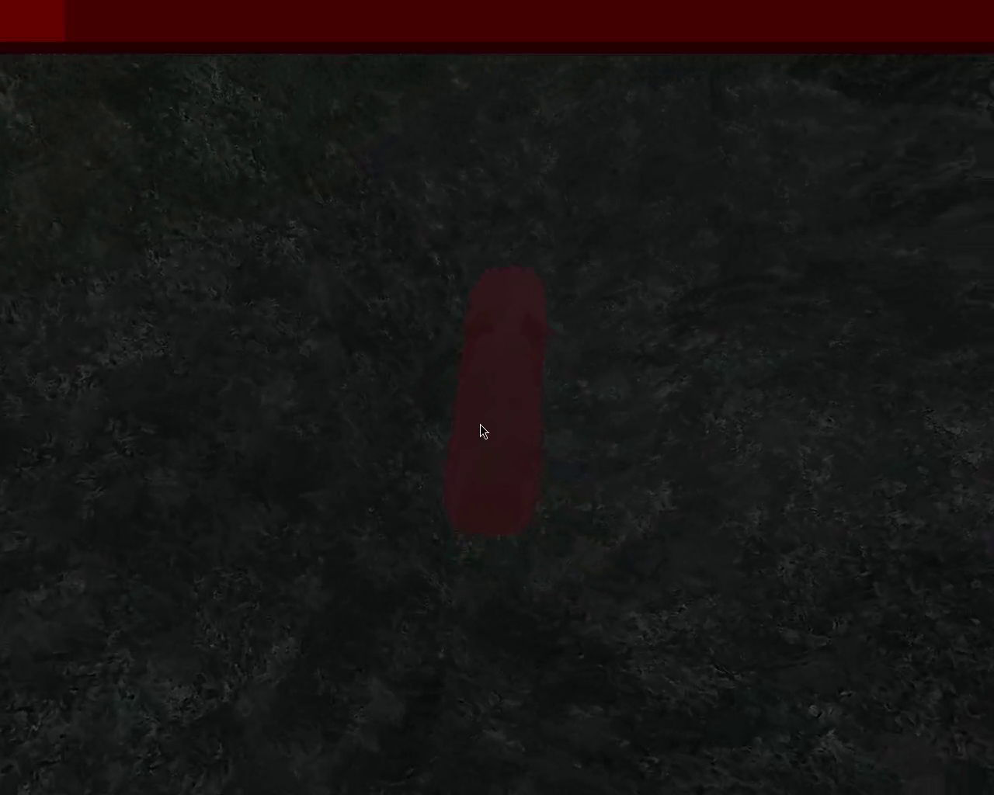
{"action": "key", "text": "Right"}
{"action": "key", "text": "Left"}
{"action": "key", "text": "Left"}
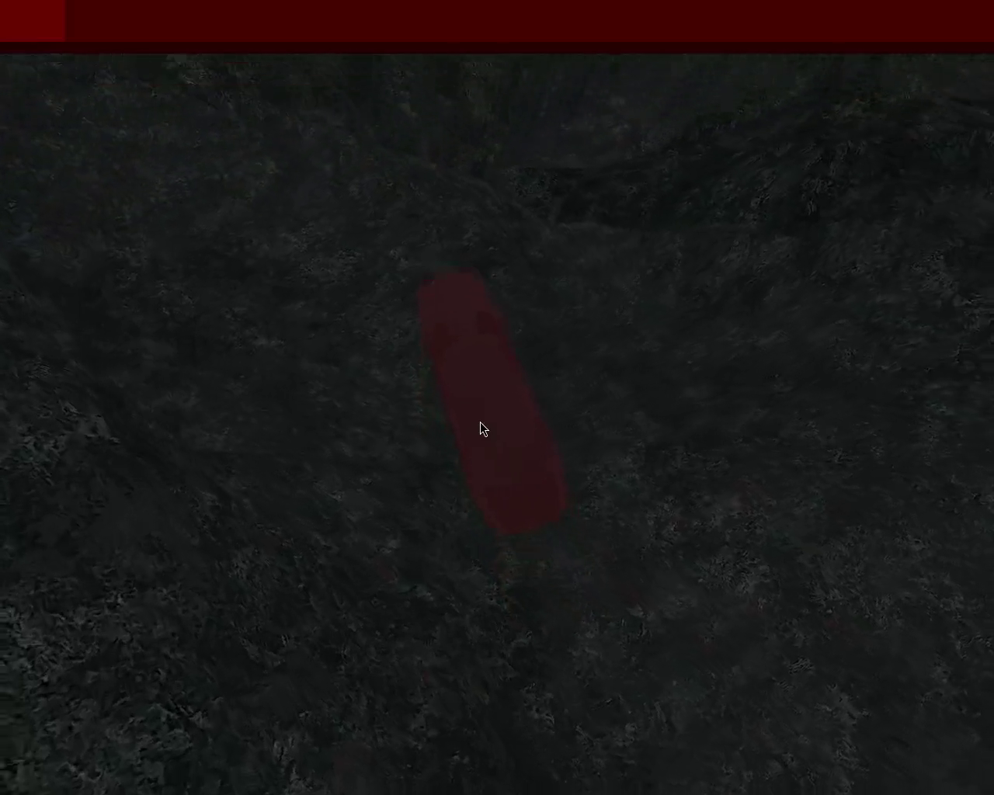
{"action": "key", "text": "Right"}
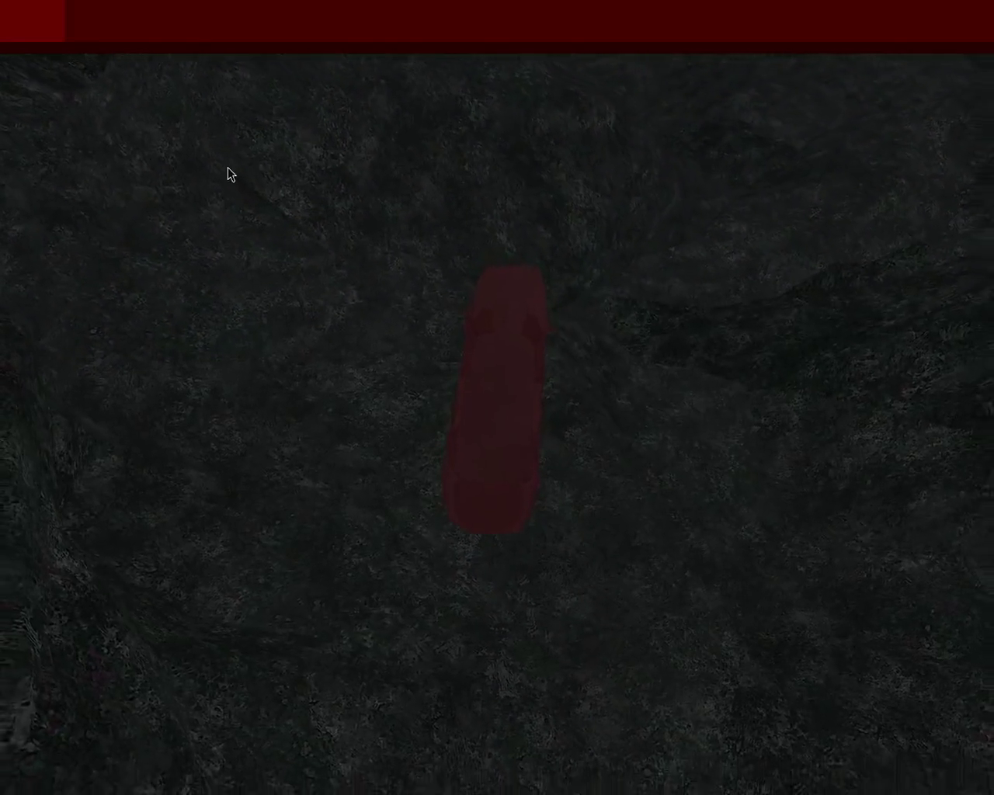
{"action": "key", "text": "Right"}
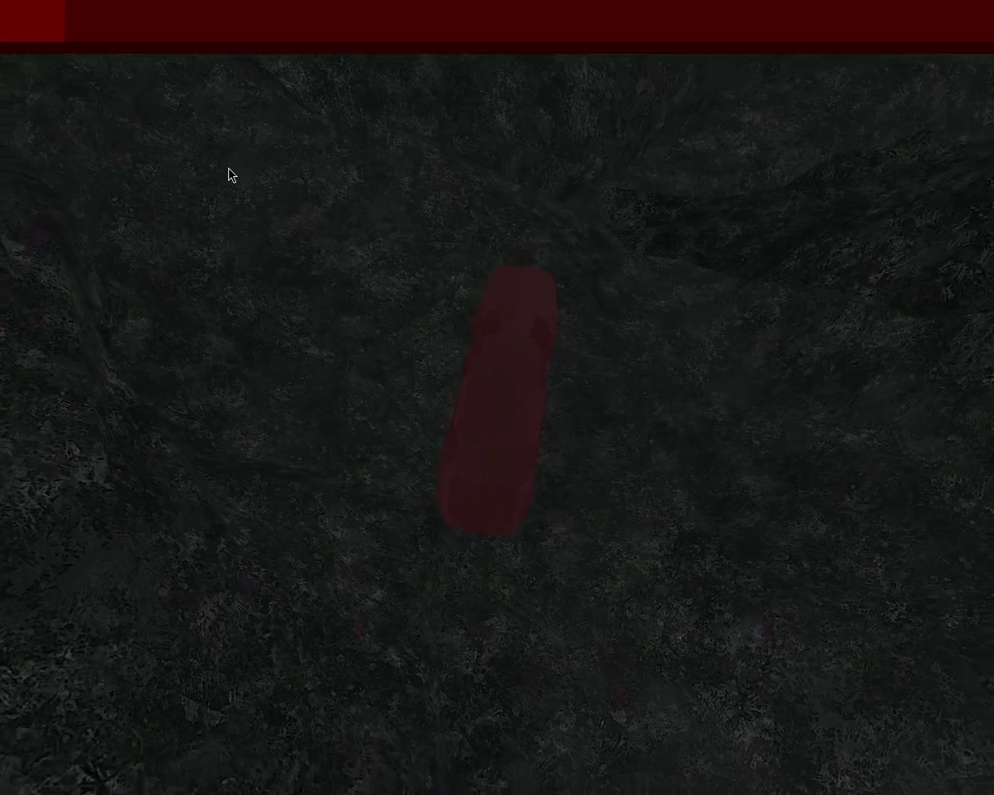
{"action": "key", "text": "Left"}
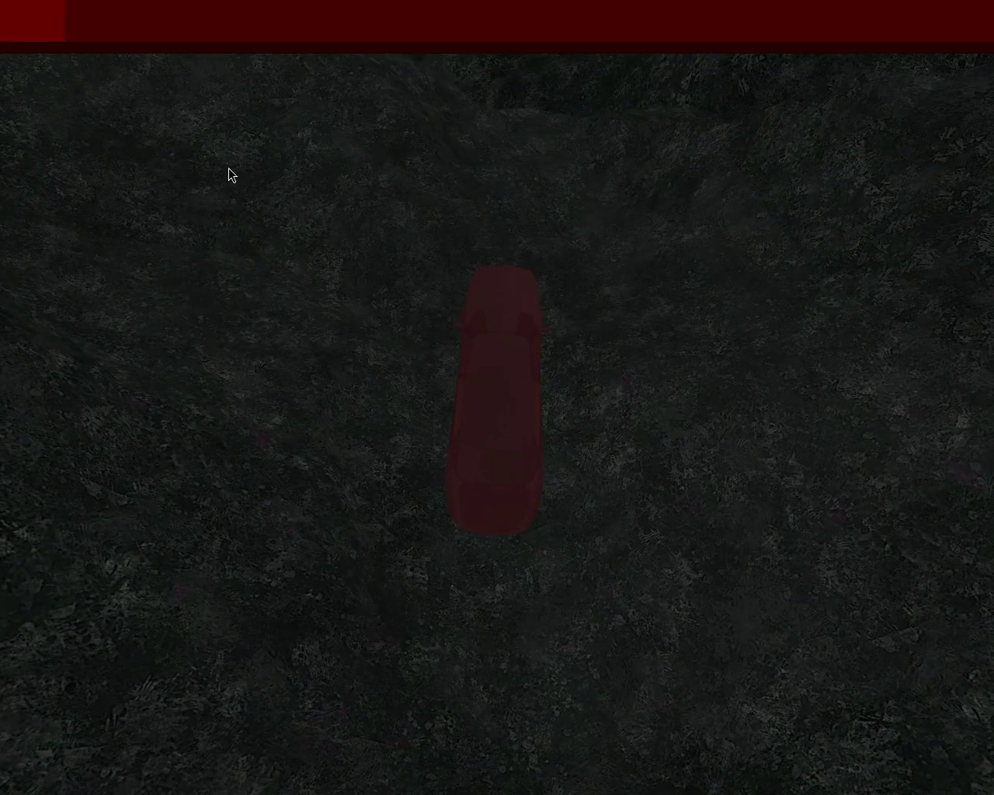
{"action": "key", "text": "Right"}
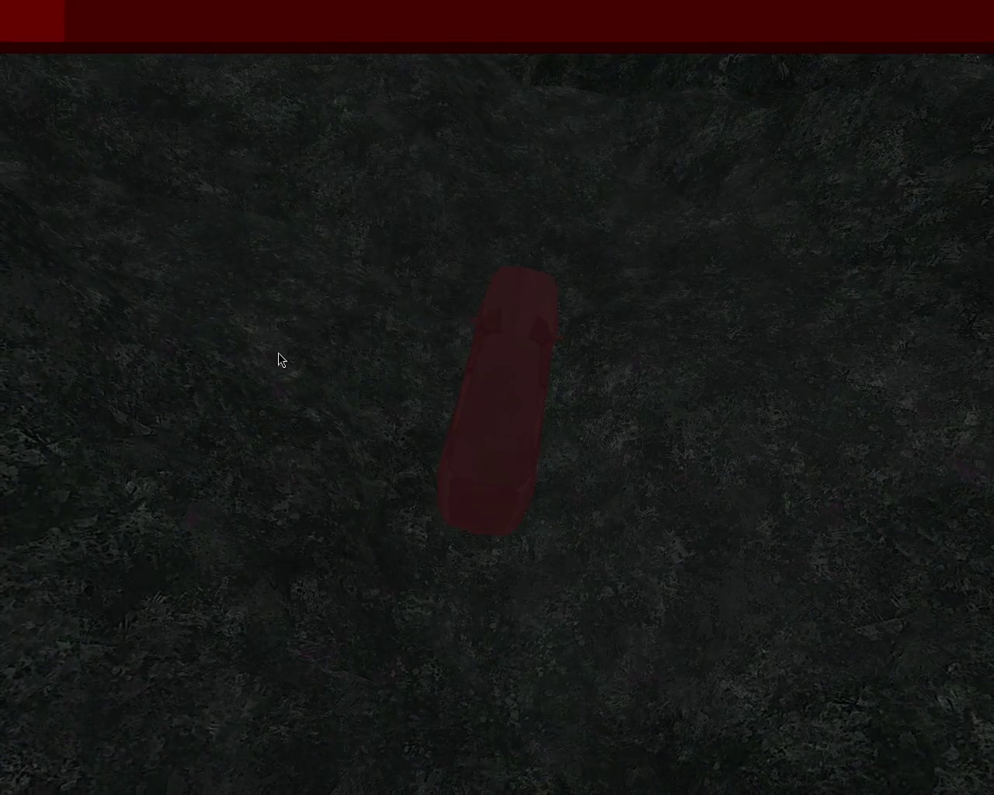
- Steer toward the upper right, turn hard right, then swing sharply left and back
{"action": "key", "text": "Right"}
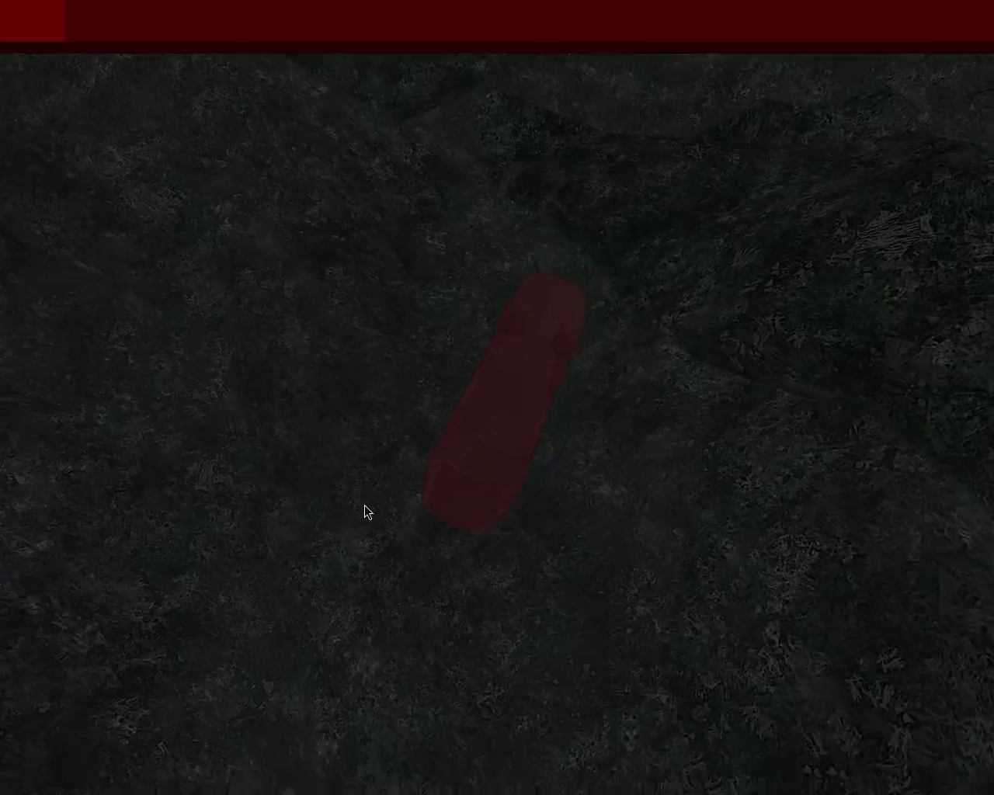
{"action": "key", "text": "Left"}
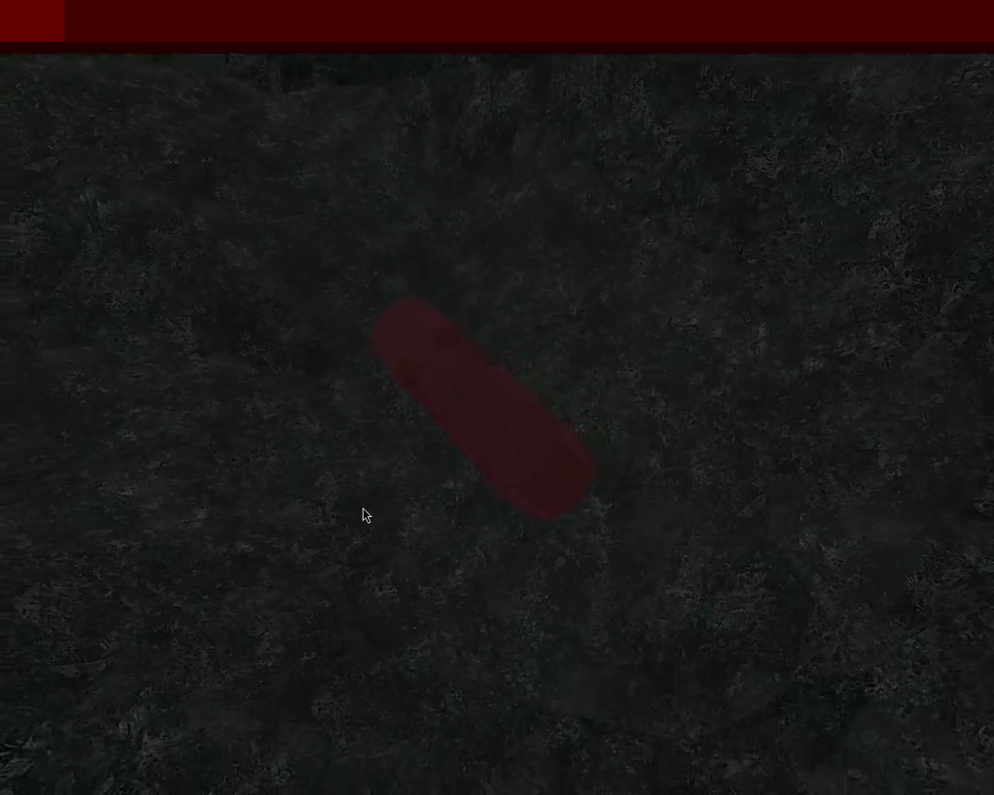
{"action": "key", "text": "Right"}
{"action": "key", "text": "Right"}
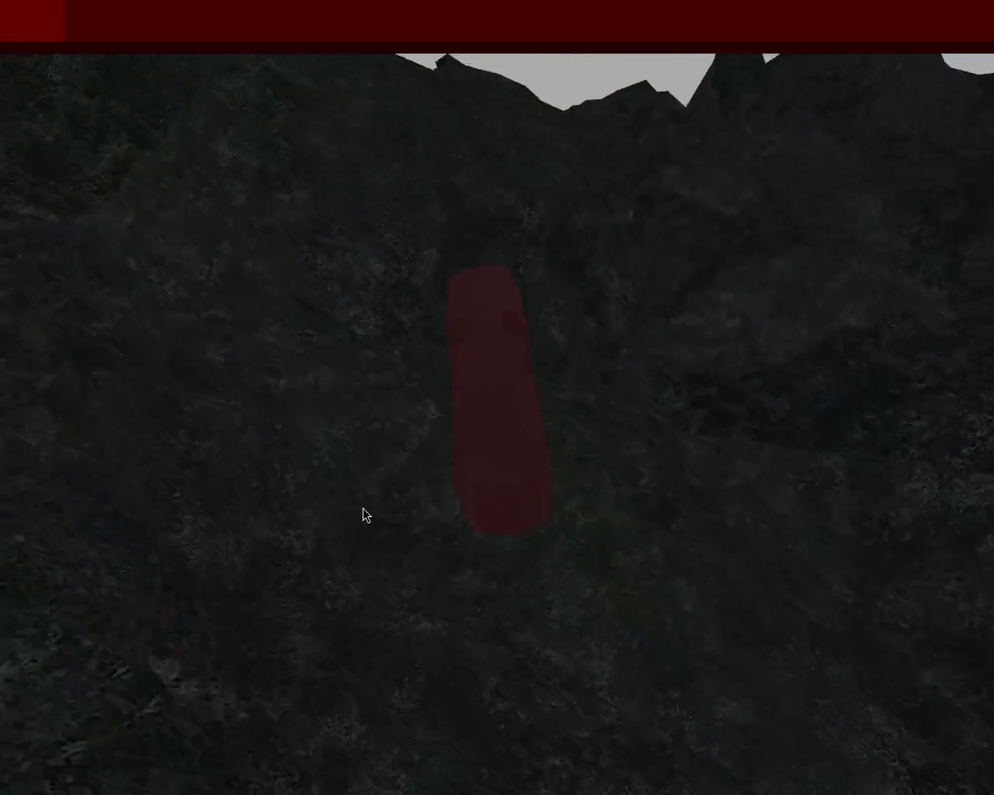
{"action": "key", "text": "Right"}
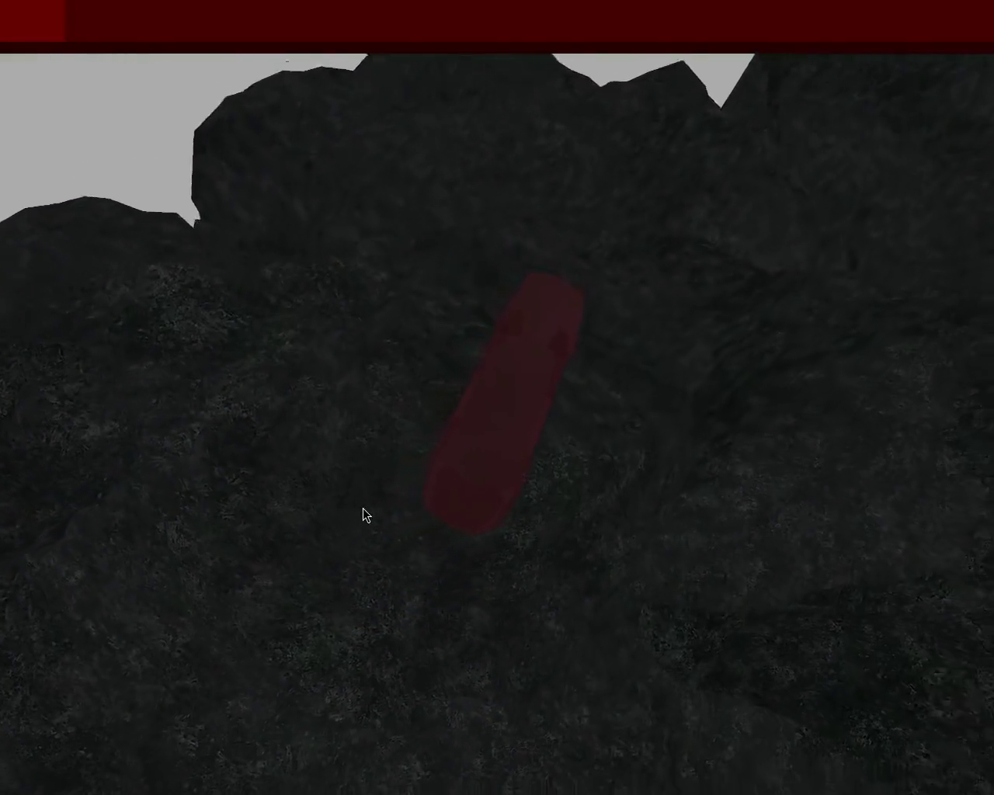
{"action": "key", "text": "Right"}
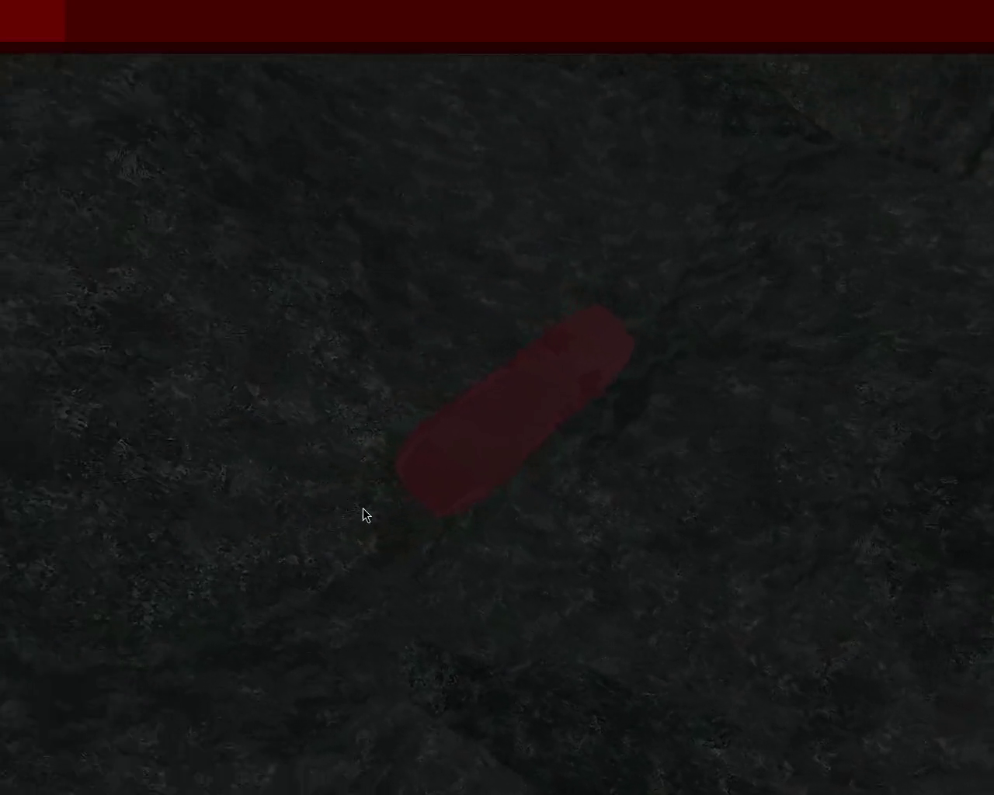
{"action": "key", "text": "Left"}
{"action": "key", "text": "Right"}
{"action": "key", "text": "Right"}
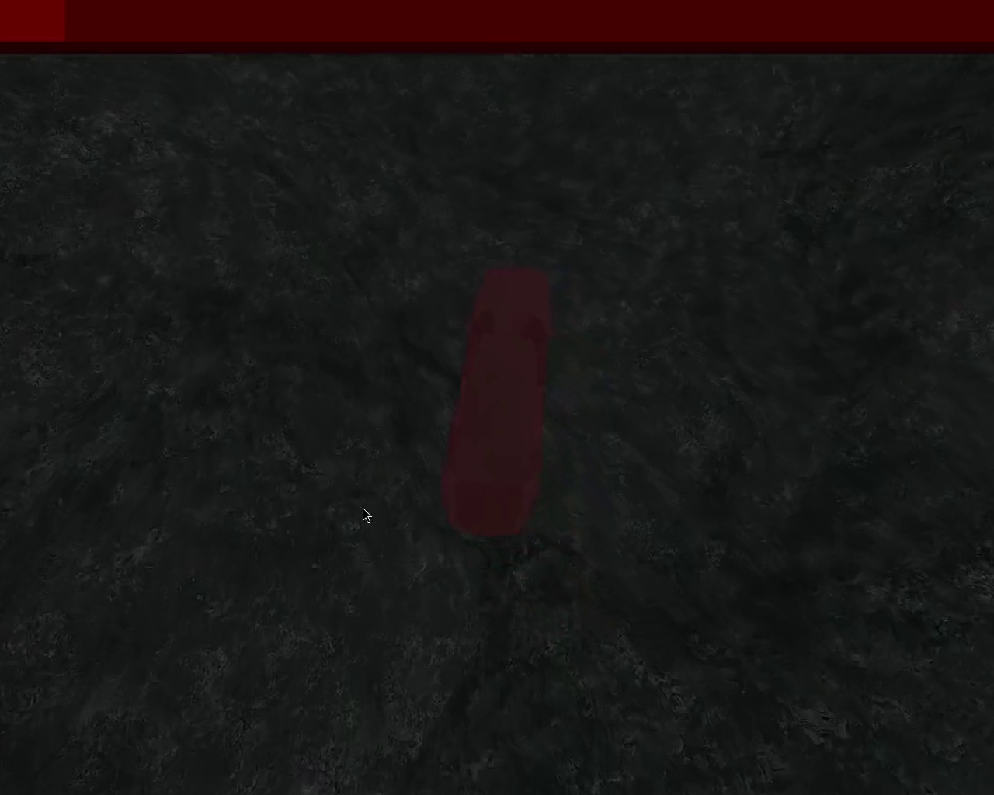
{"action": "key", "text": "Left"}
{"action": "key", "text": "Right"}
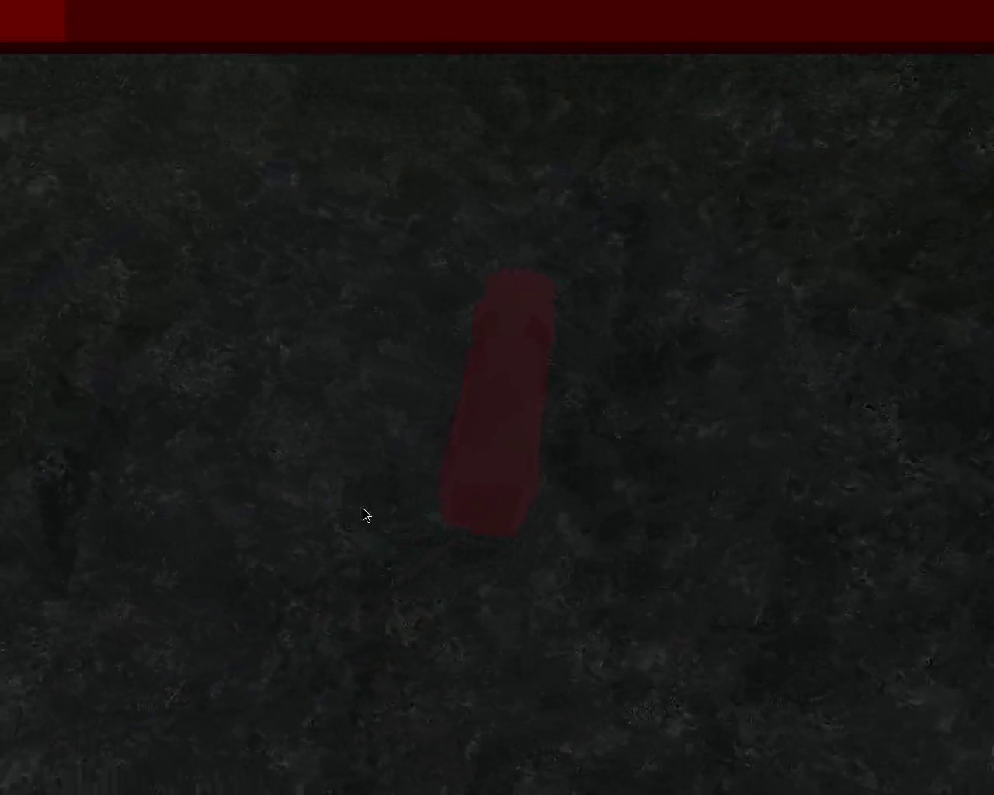
{"action": "key", "text": "Left"}
{"action": "key", "text": "Right"}
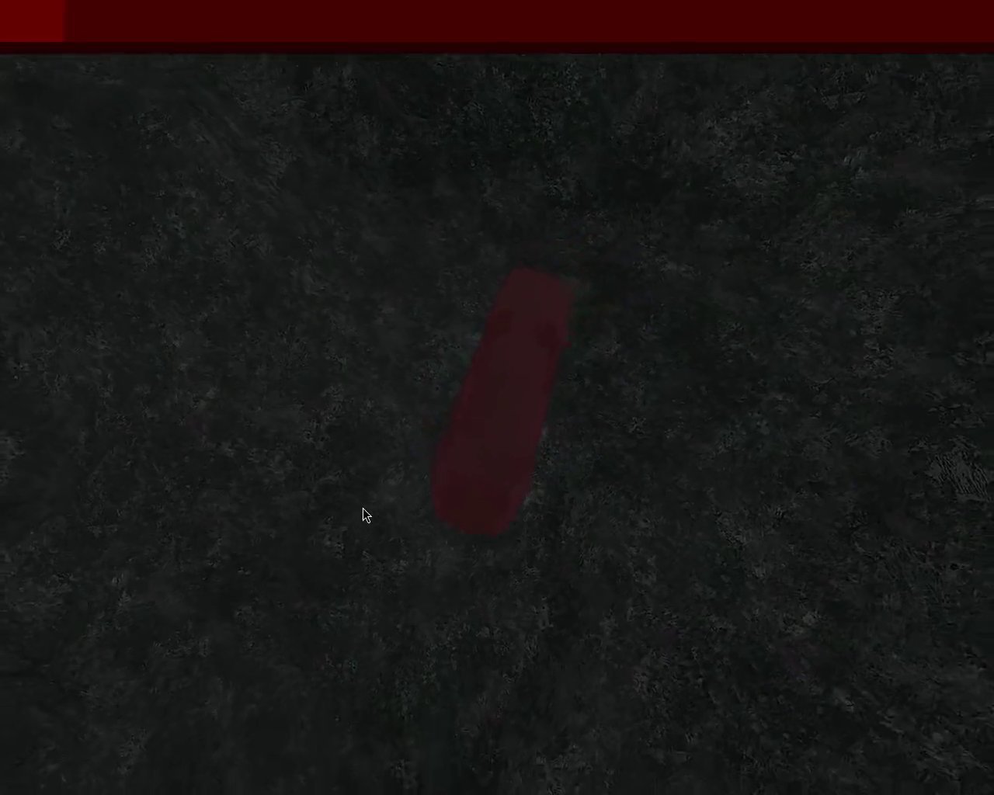
- Weave rapidly left and right over the slopes before straightening out
{"action": "key", "text": "Left"}
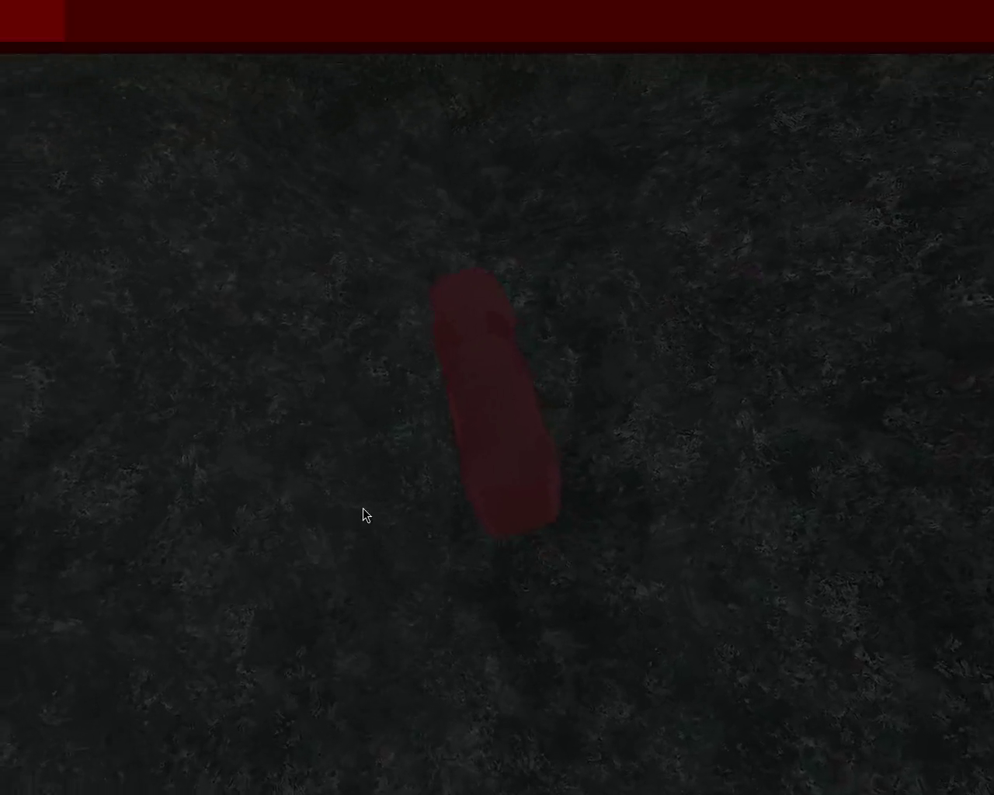
{"action": "key", "text": "Right"}
{"action": "key", "text": "Left"}
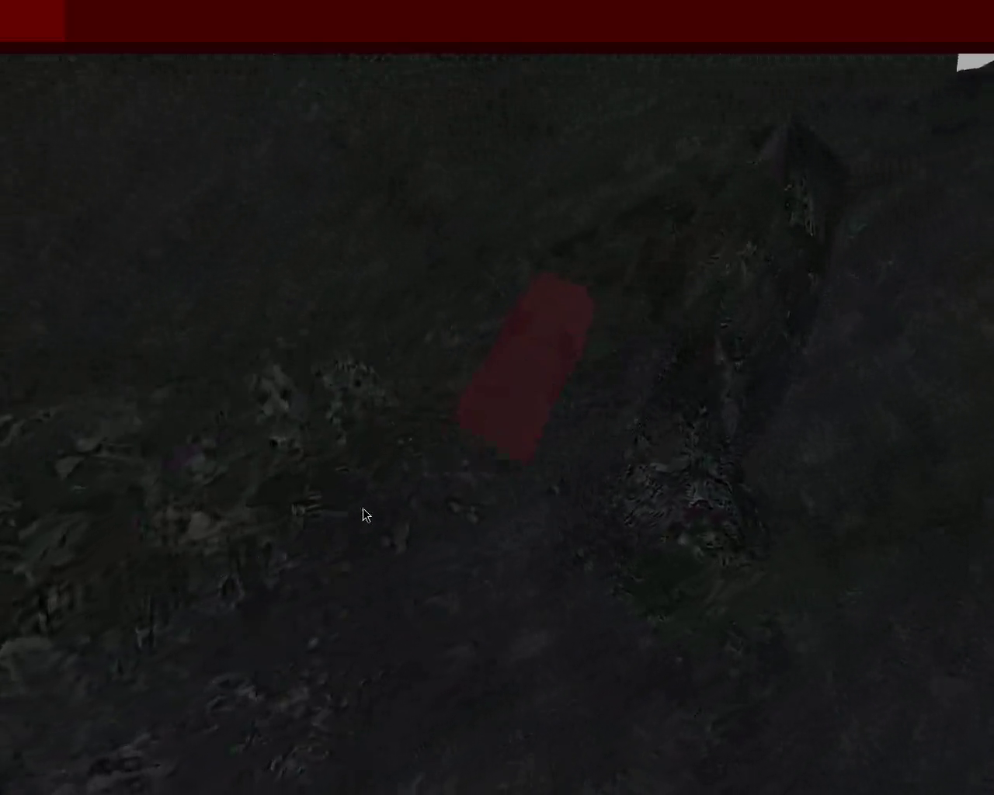
{"action": "key", "text": "Left"}
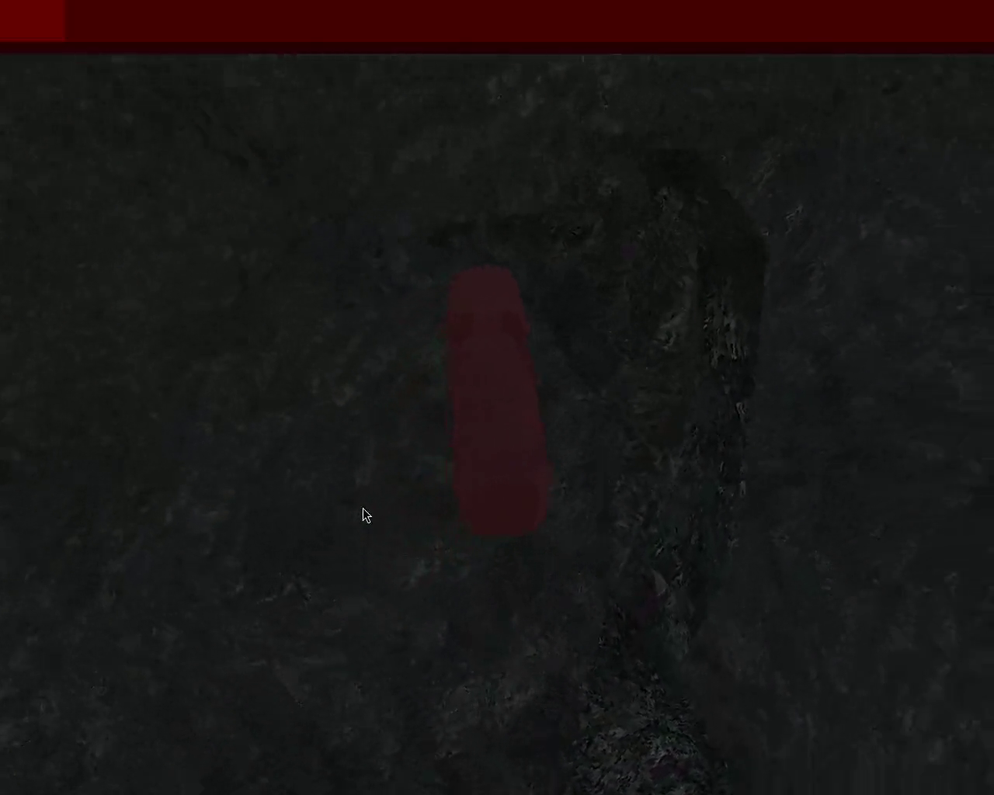
{"action": "key", "text": "Right"}
{"action": "key", "text": "Left"}
{"action": "key", "text": "Right"}
{"action": "key", "text": "Left"}
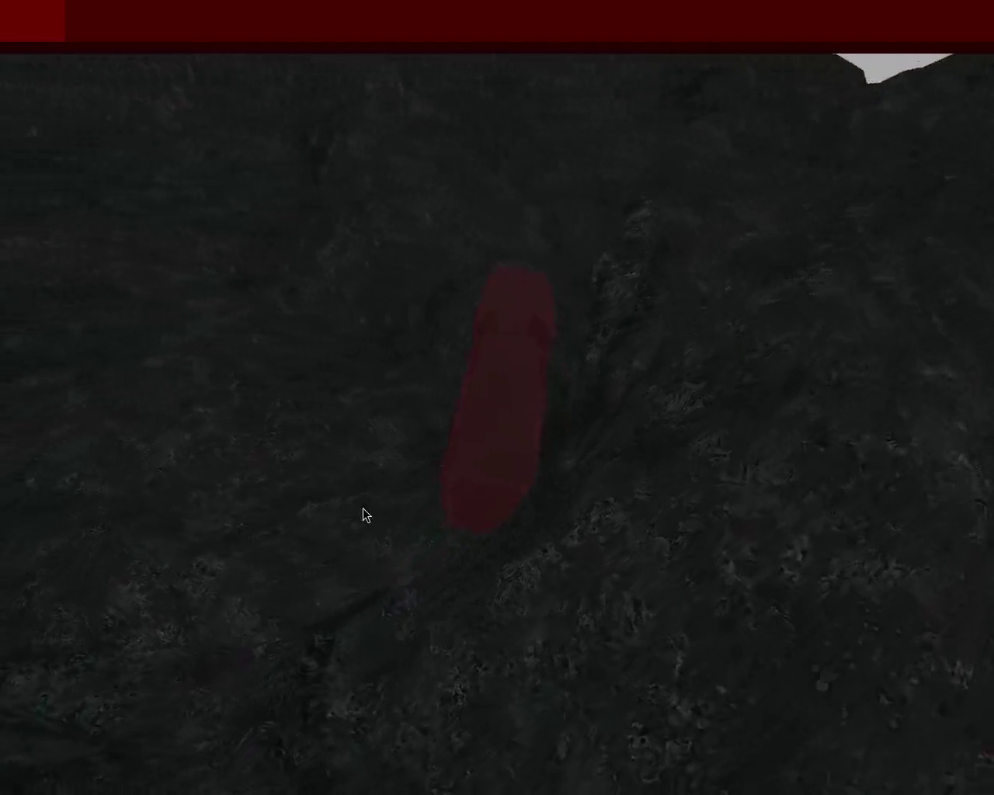
{"action": "key", "text": "Right"}
{"action": "key", "text": "Left"}
{"action": "key", "text": "Right"}
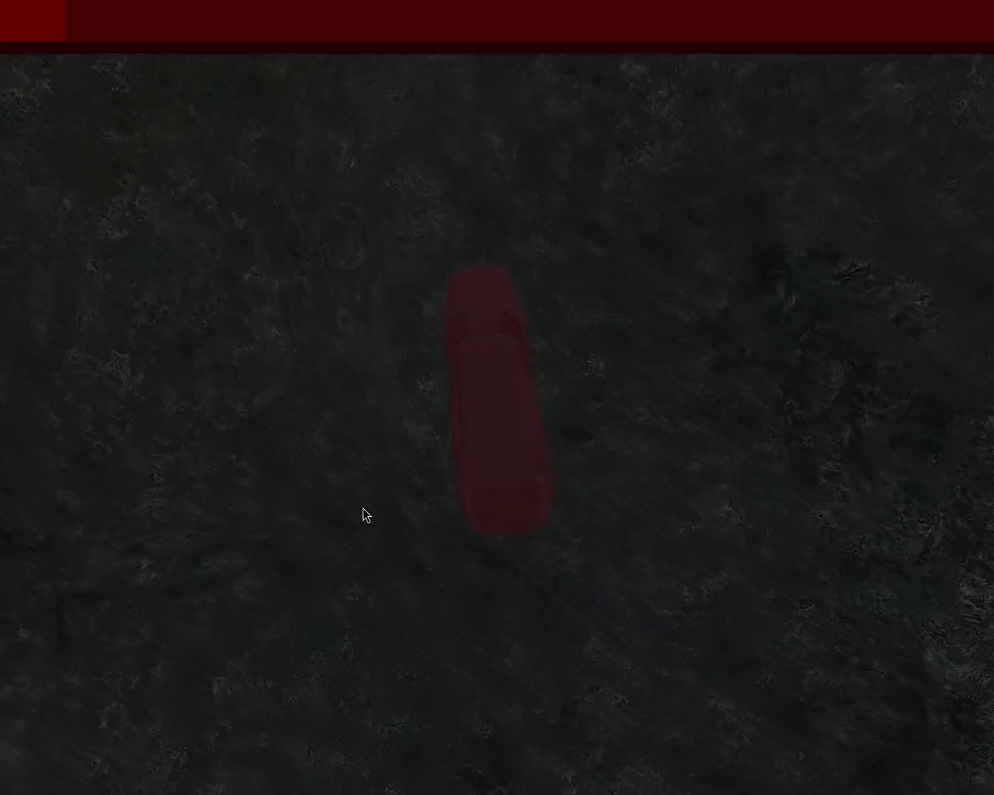
{"action": "key", "text": "Left"}
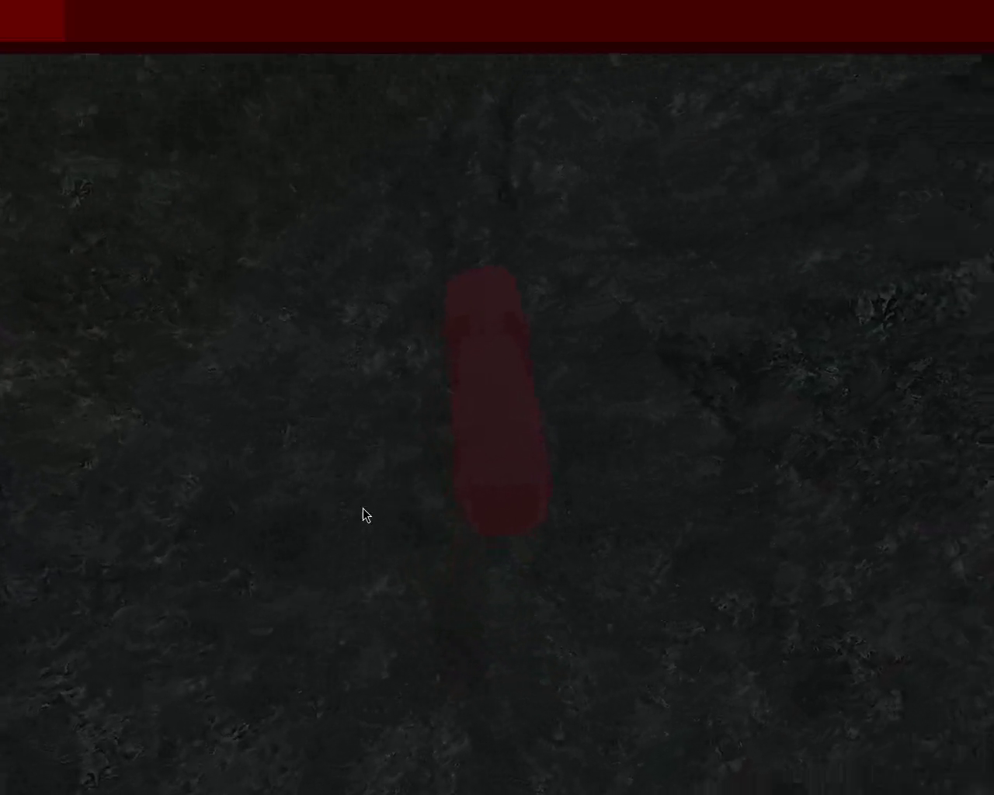
{"action": "key", "text": "Right"}
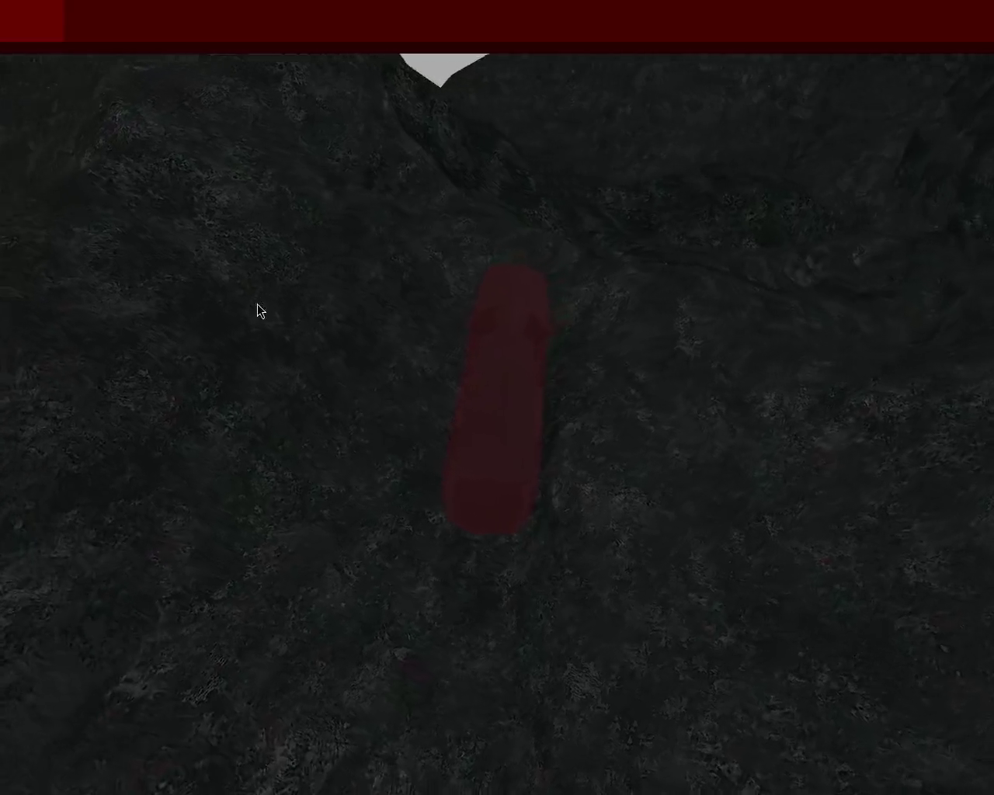
- Drive forward drifting right, then line the car up with the groove ahead
{"action": "key", "text": "Right"}
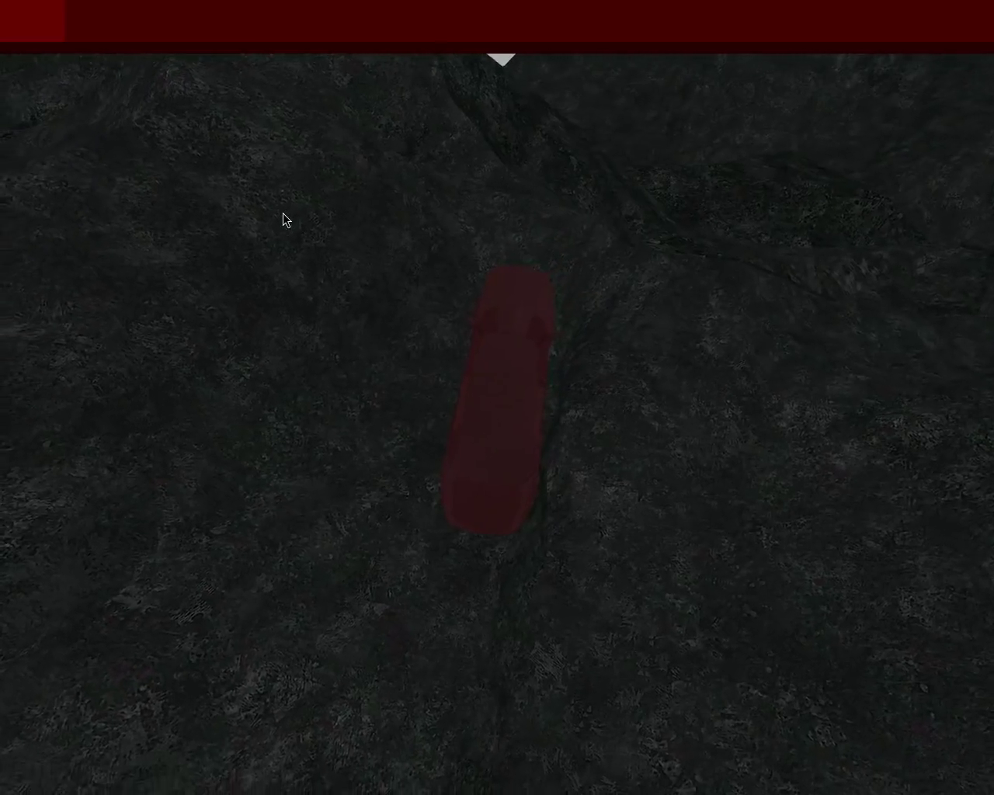
{"action": "key", "text": "Right"}
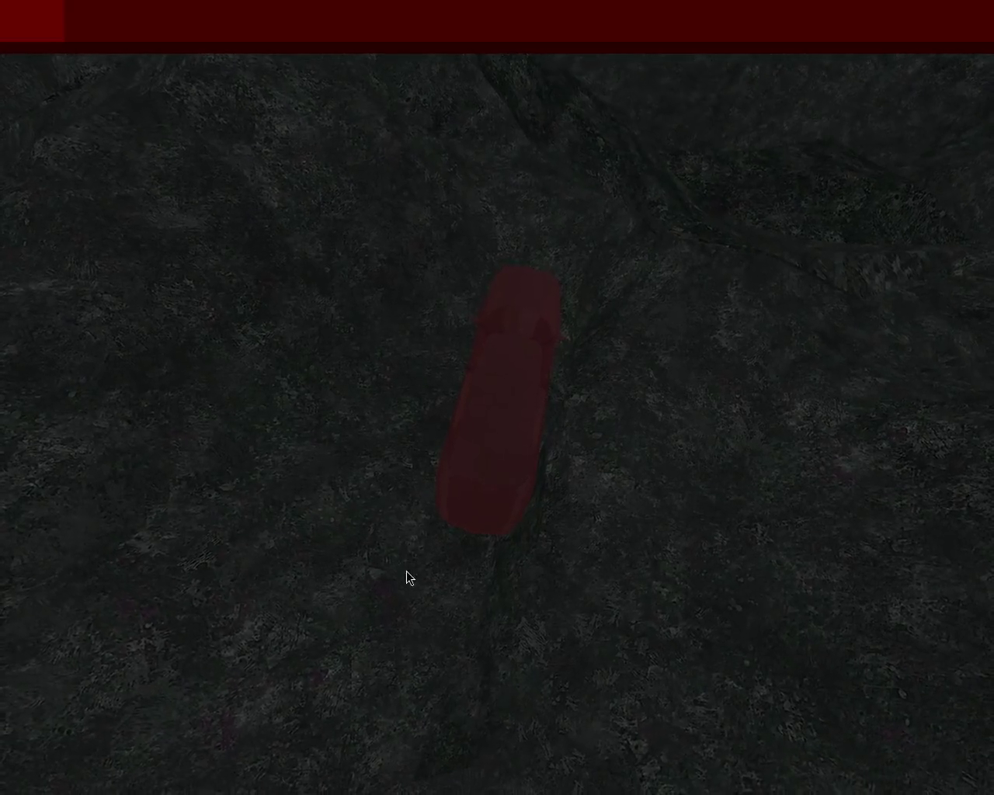
{"action": "key", "text": "Right"}
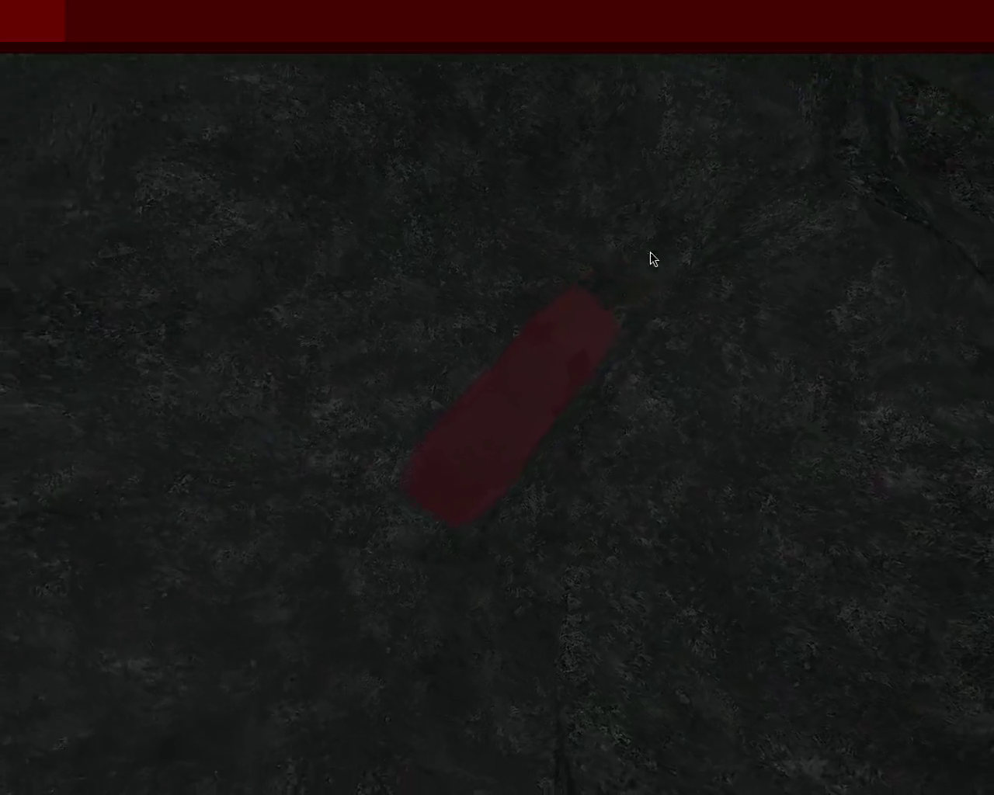
{"action": "key", "text": "Left"}
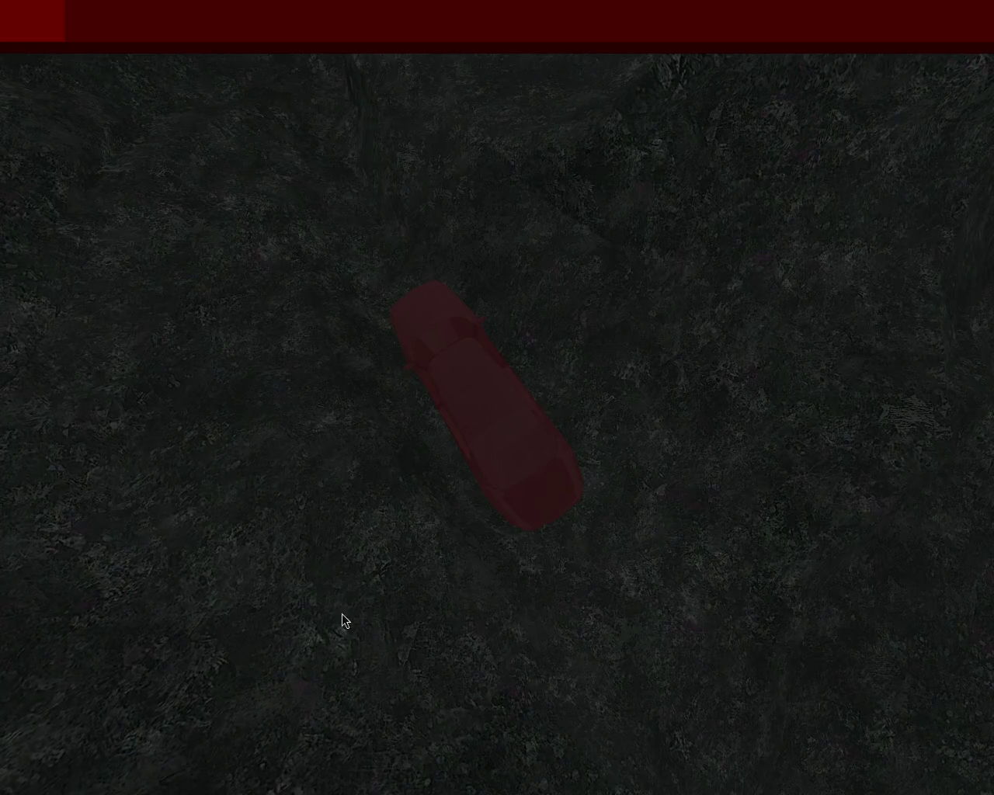
{"action": "key", "text": "Right"}
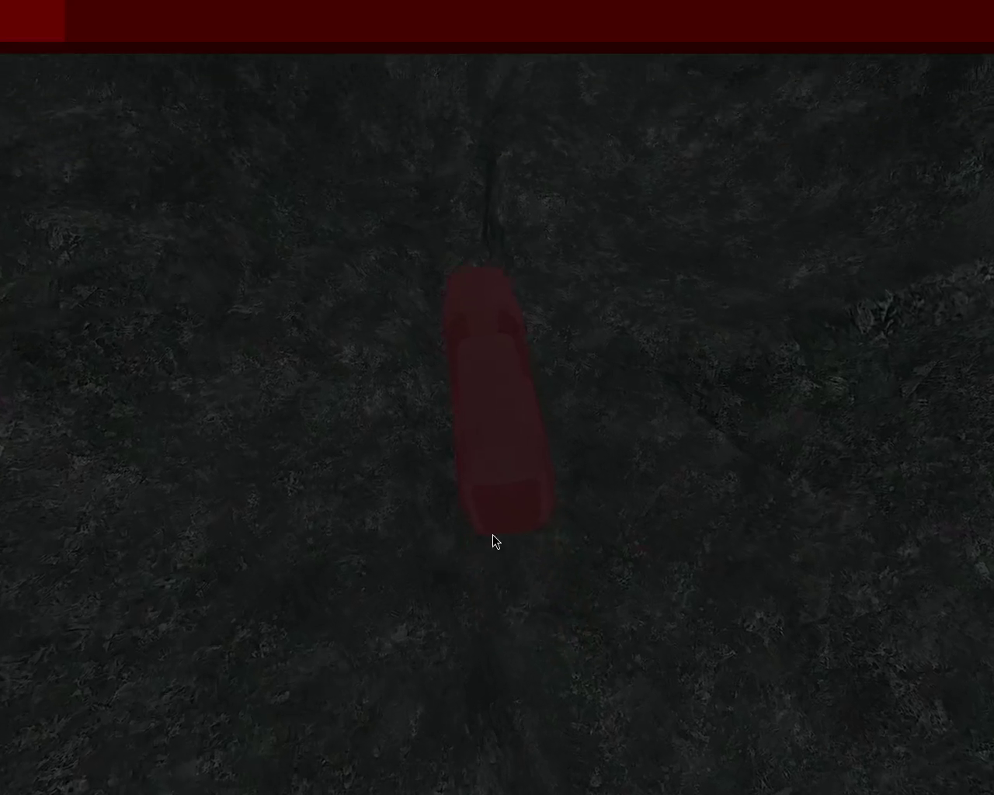
- Drive the red car up the slope, steering left and right
{"action": "key", "text": "Left"}
{"action": "key", "text": "Right"}
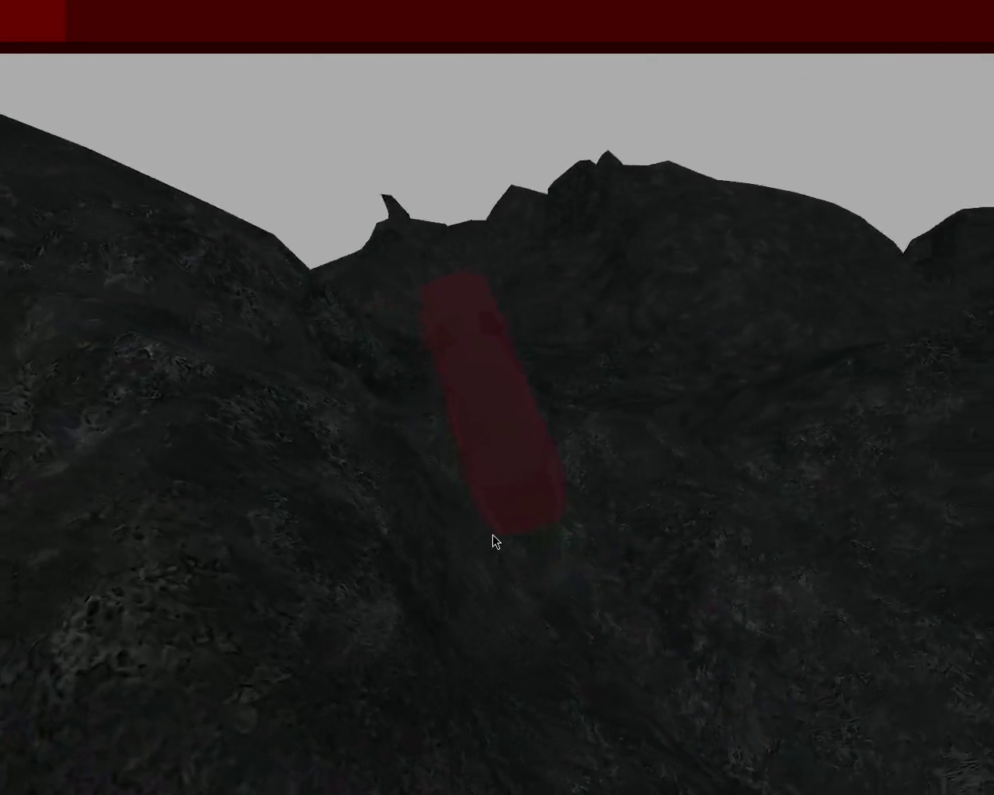
{"action": "key", "text": "Right"}
{"action": "key", "text": "Right"}
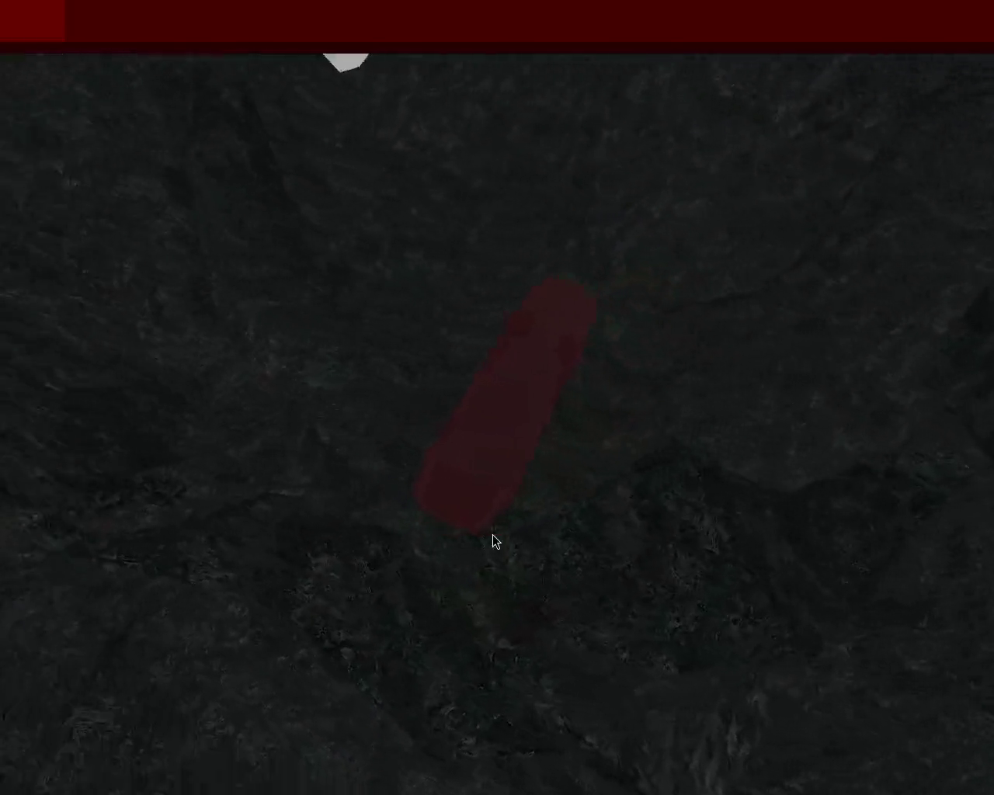
{"action": "key", "text": "Left"}
{"action": "key", "text": "Right"}
{"action": "key", "text": "Left"}
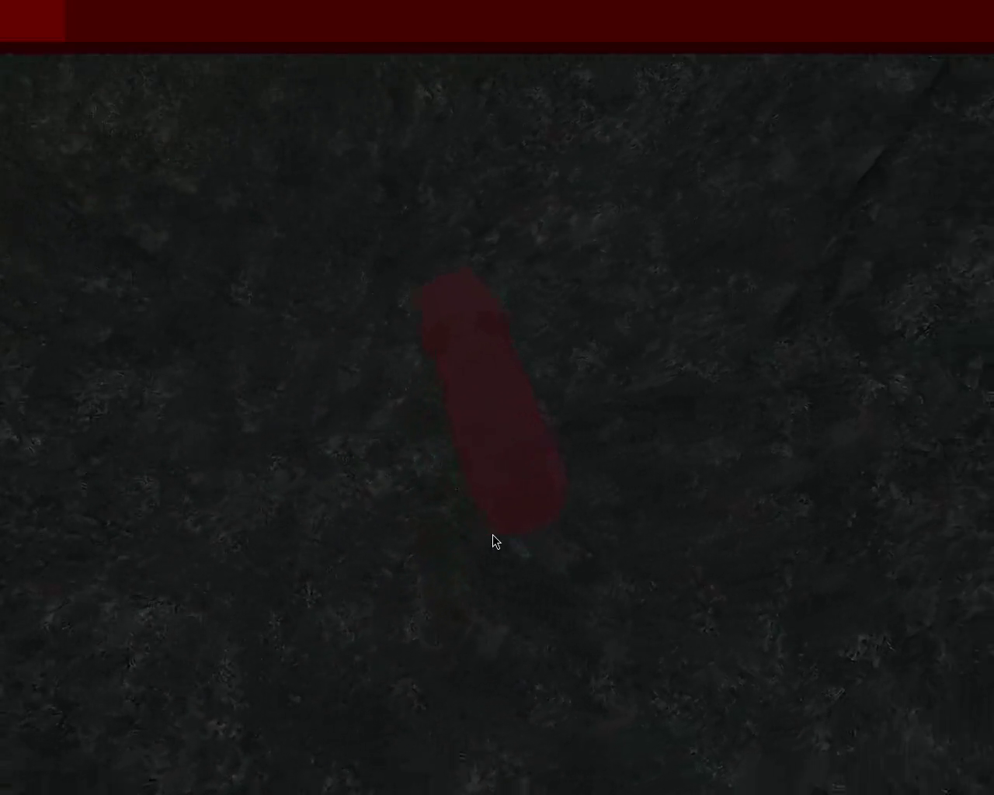
{"action": "key", "text": "Right"}
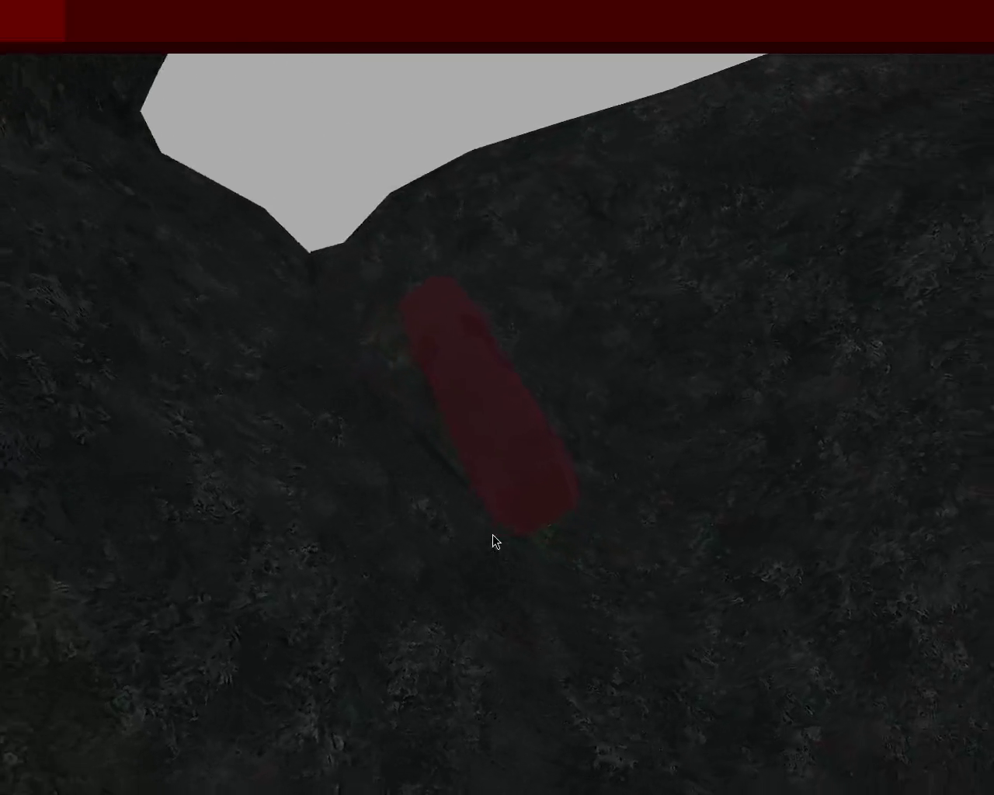
{"action": "key", "text": "Right"}
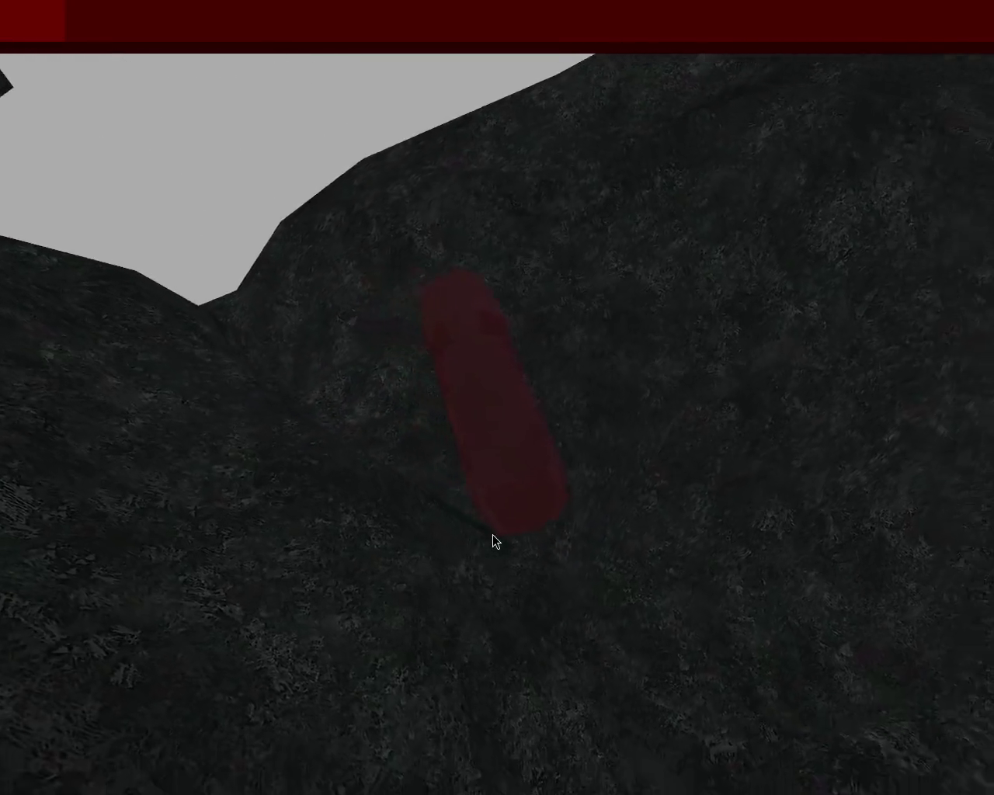
- Alternate left turns with right corrections to keep the car roughly straight
{"action": "key", "text": "Left"}
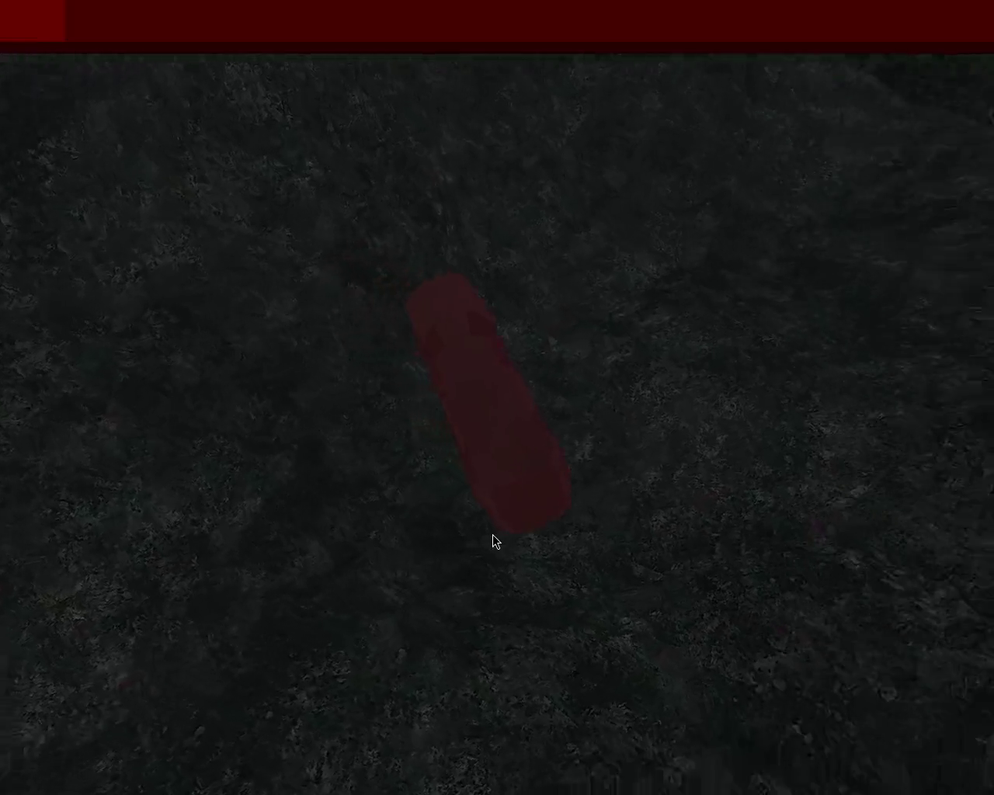
{"action": "key", "text": "Right"}
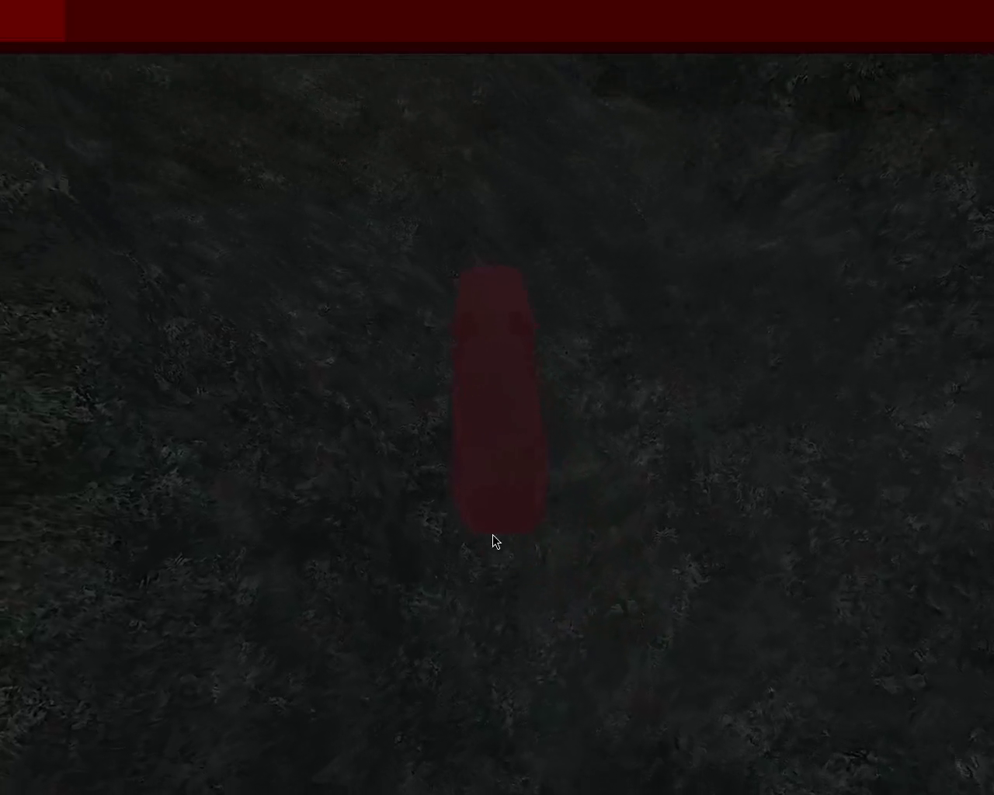
{"action": "key", "text": "Left"}
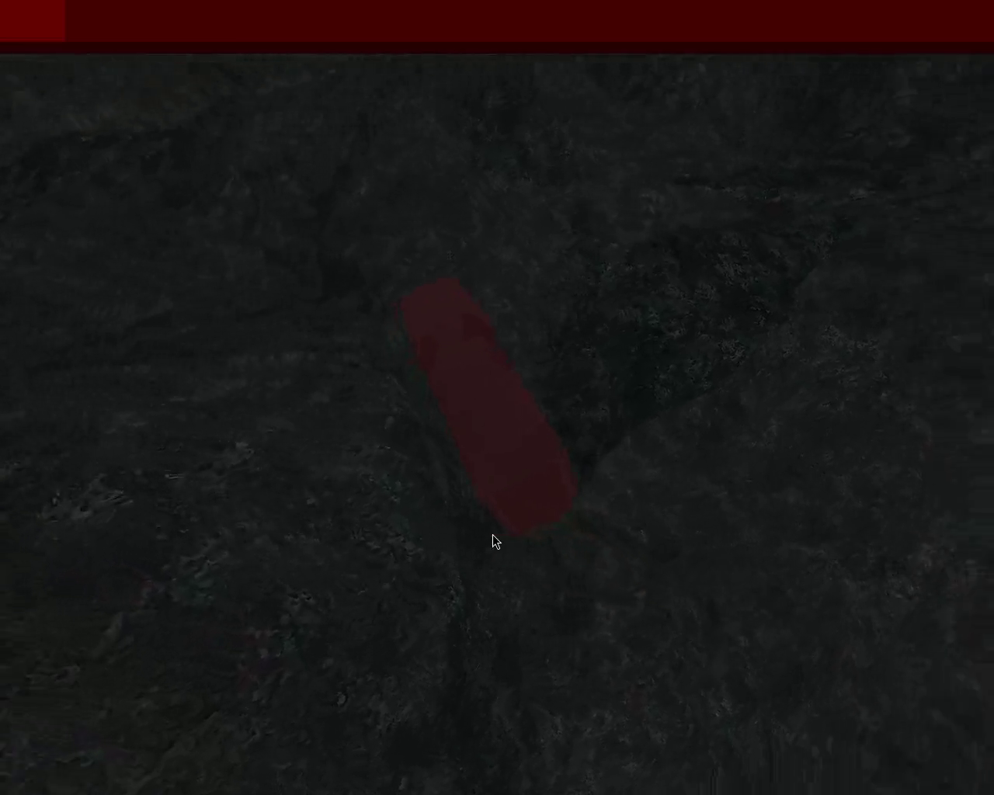
{"action": "key", "text": "Right"}
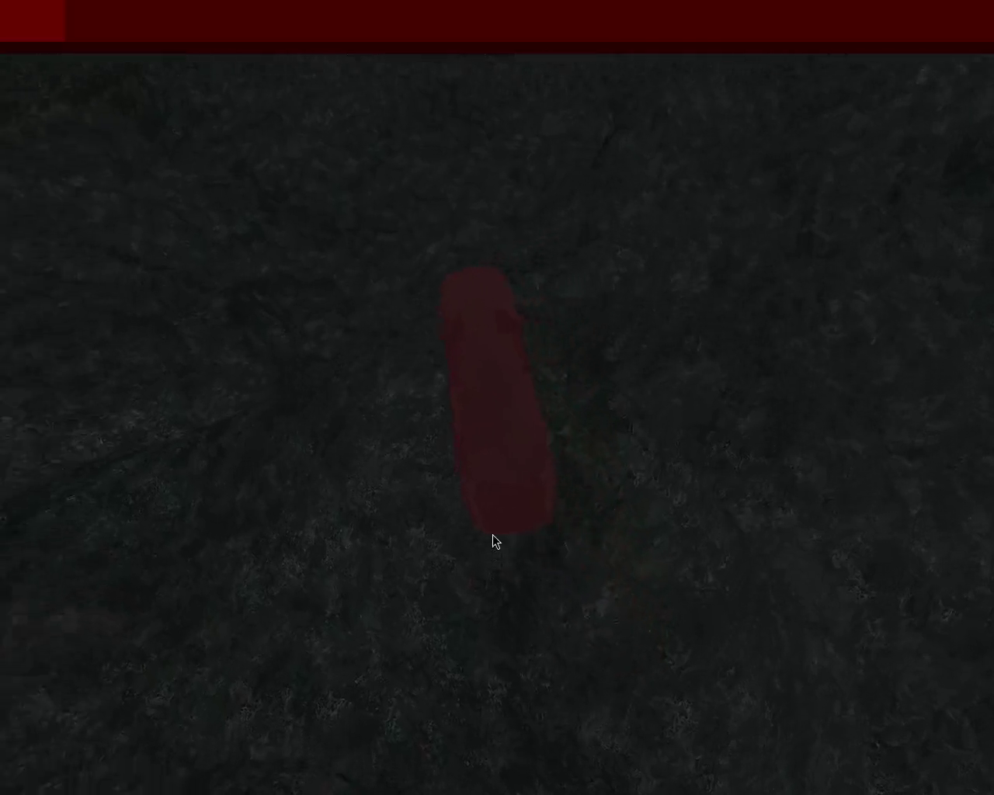
{"action": "key", "text": "Left"}
{"action": "key", "text": "Right"}
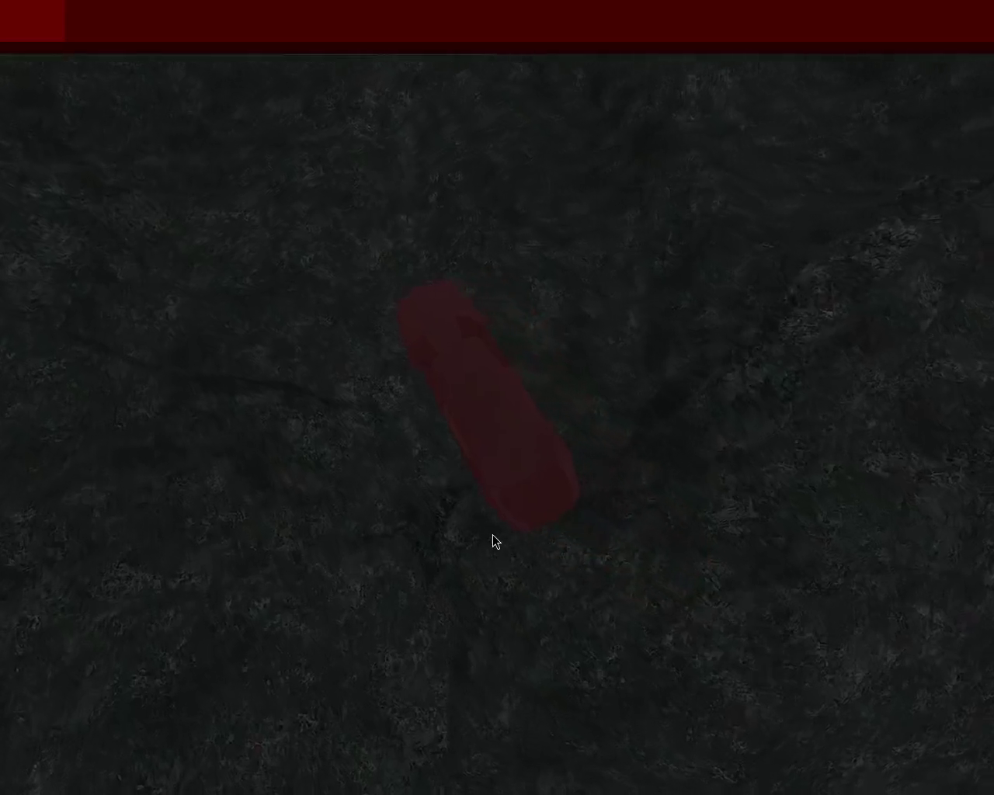
- Weave the car right and left while heading toward the distant mountains
{"action": "key", "text": "Right"}
{"action": "key", "text": "Left"}
{"action": "key", "text": "Right"}
{"action": "key", "text": "Left"}
{"action": "key", "text": "Right"}
{"action": "key", "text": "Left"}
- Turn the car sharply right, then ease back to a straight heading
{"action": "key", "text": "Right"}
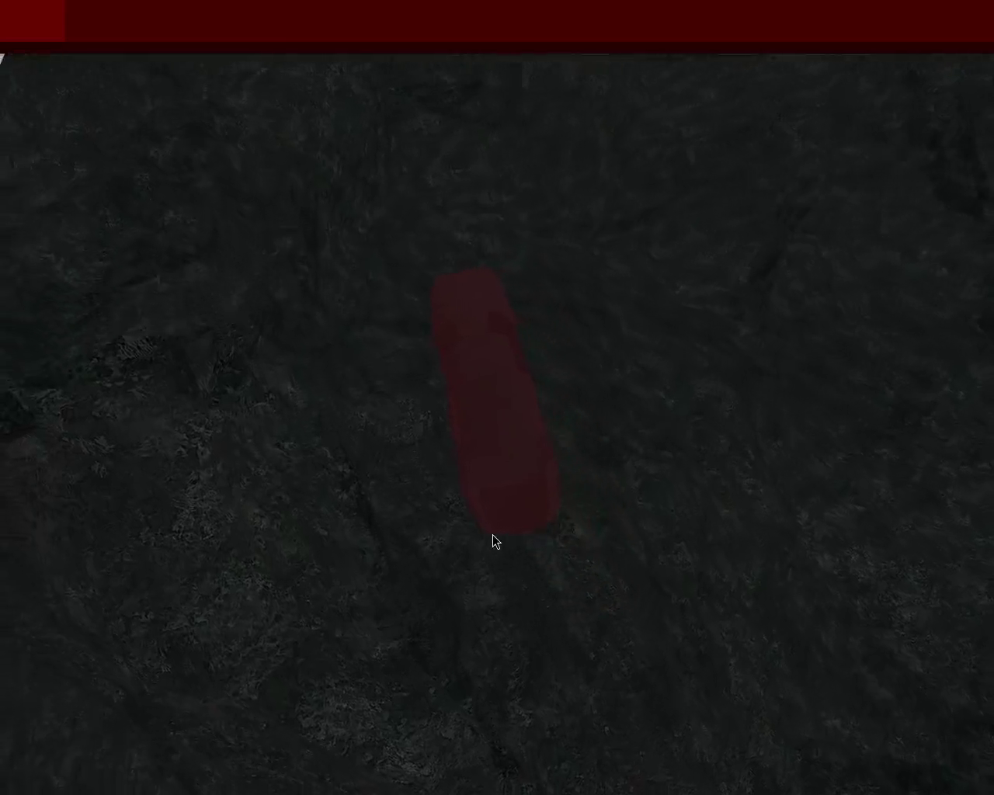
{"action": "key", "text": "Right"}
{"action": "key", "text": "Left"}
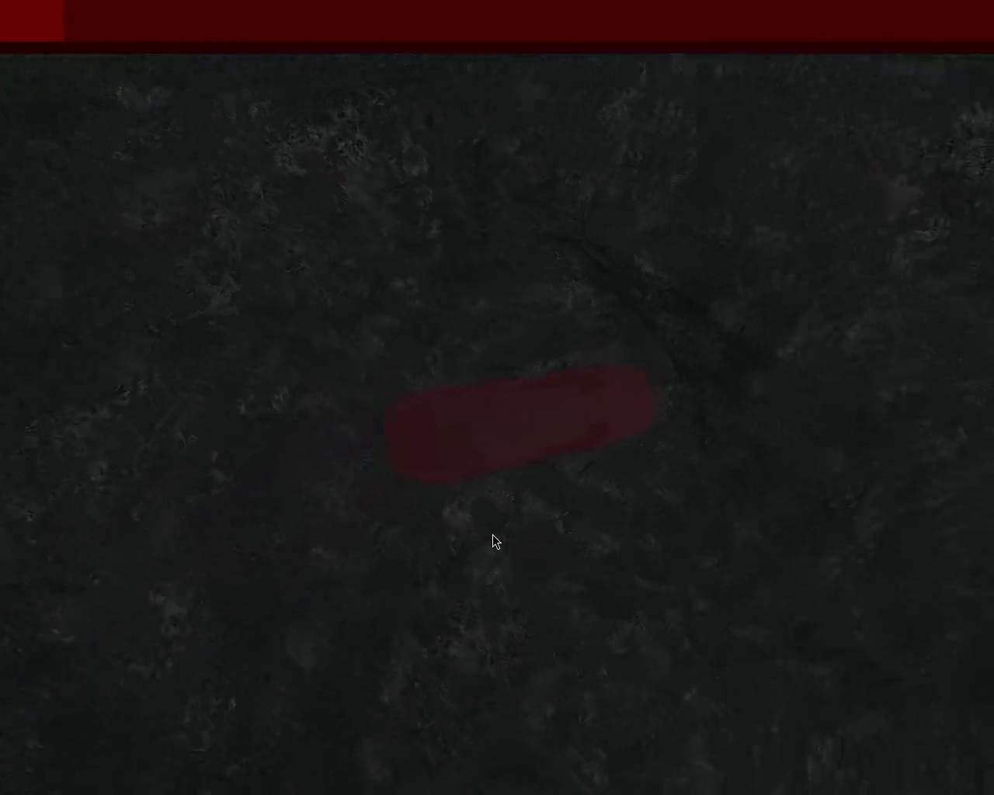
{"action": "key", "text": "Right"}
{"action": "key", "text": "Left"}
{"action": "key", "text": "Left"}
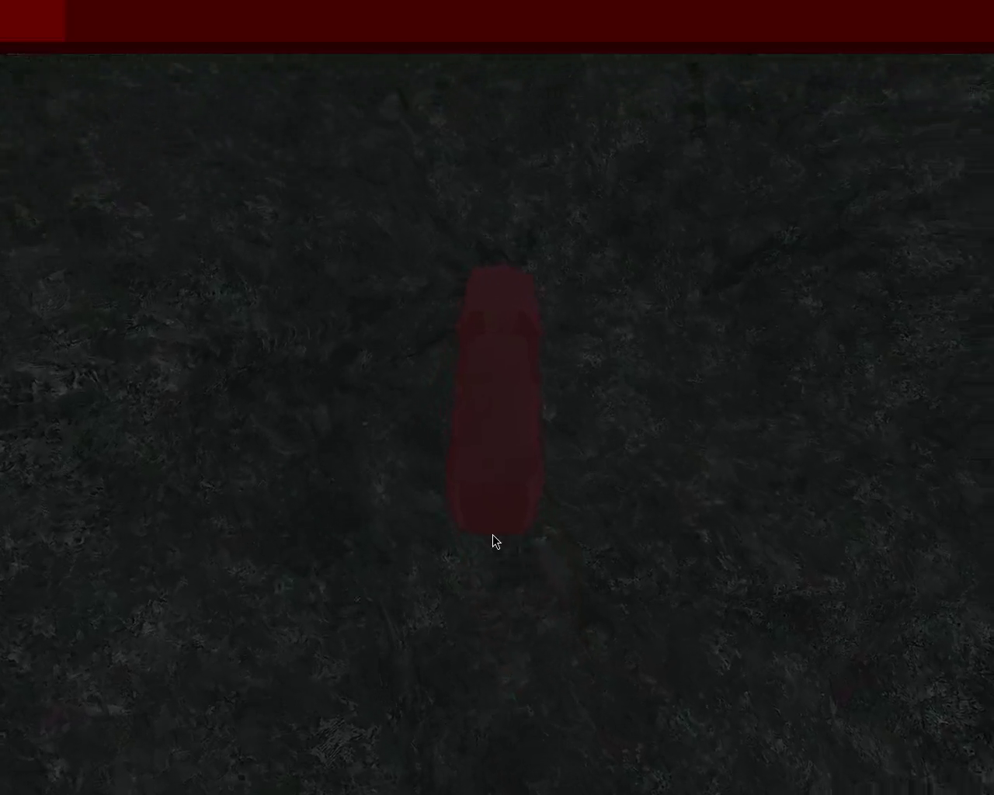
- Swerve right then left, turn hard right, and recover to drive straight ahead
{"action": "key", "text": "Right"}
{"action": "key", "text": "Left"}
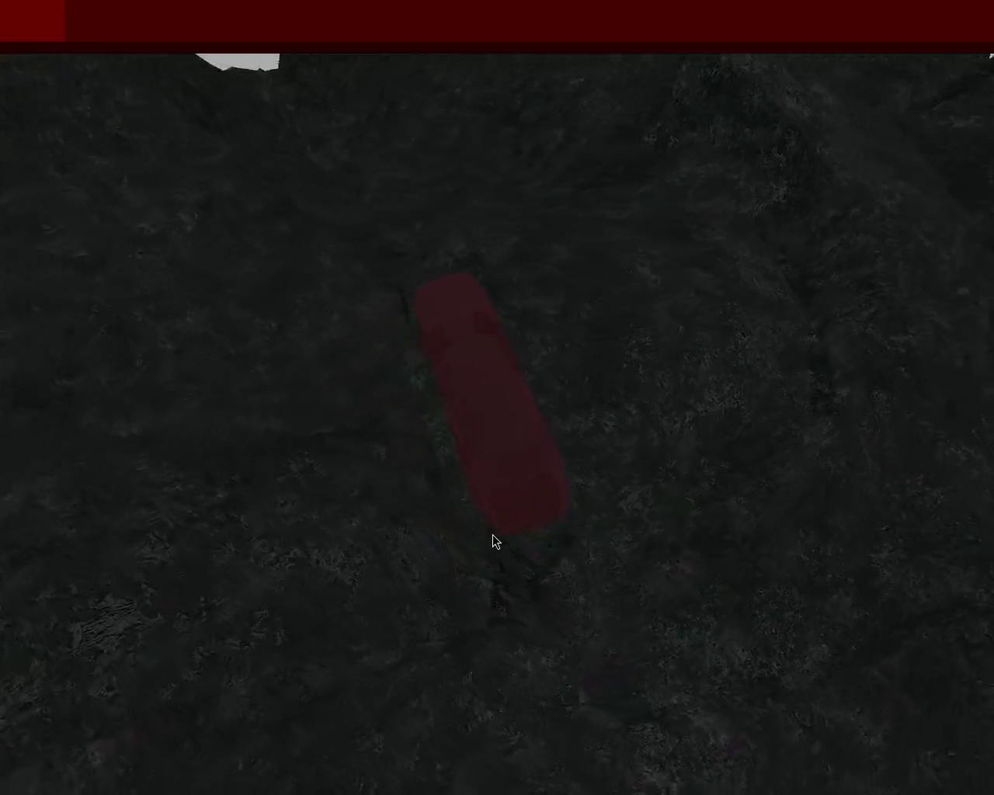
{"action": "key", "text": "Right"}
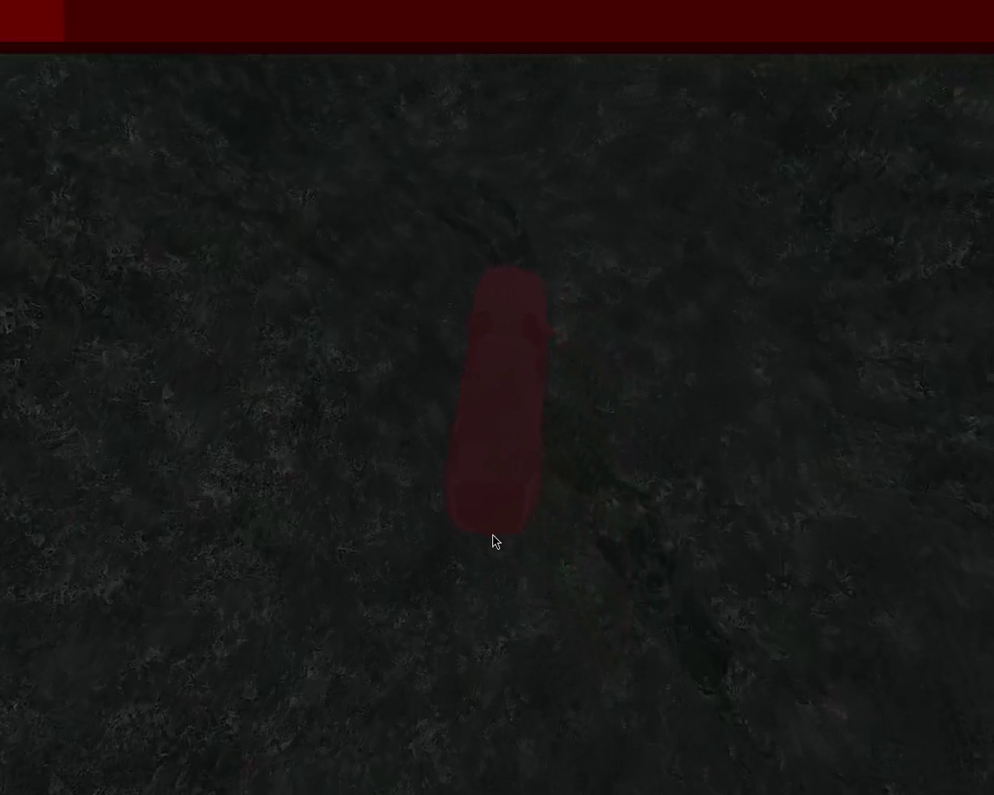
{"action": "key", "text": "Left"}
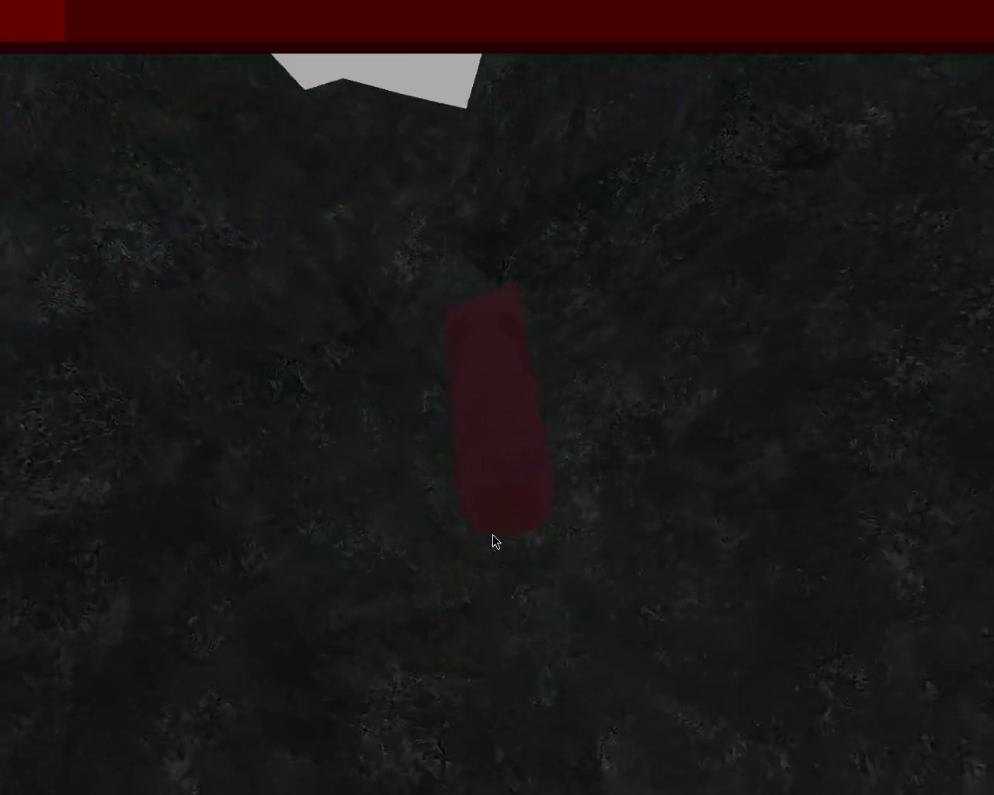
{"action": "key", "text": "Left"}
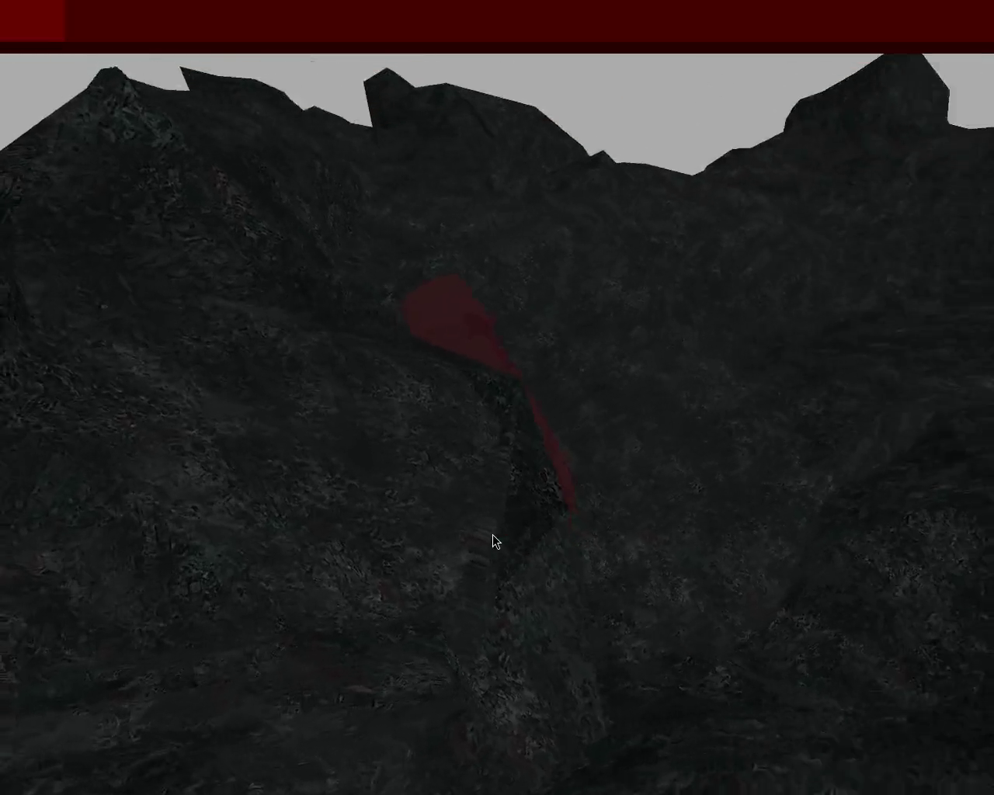
{"action": "key", "text": "Right"}
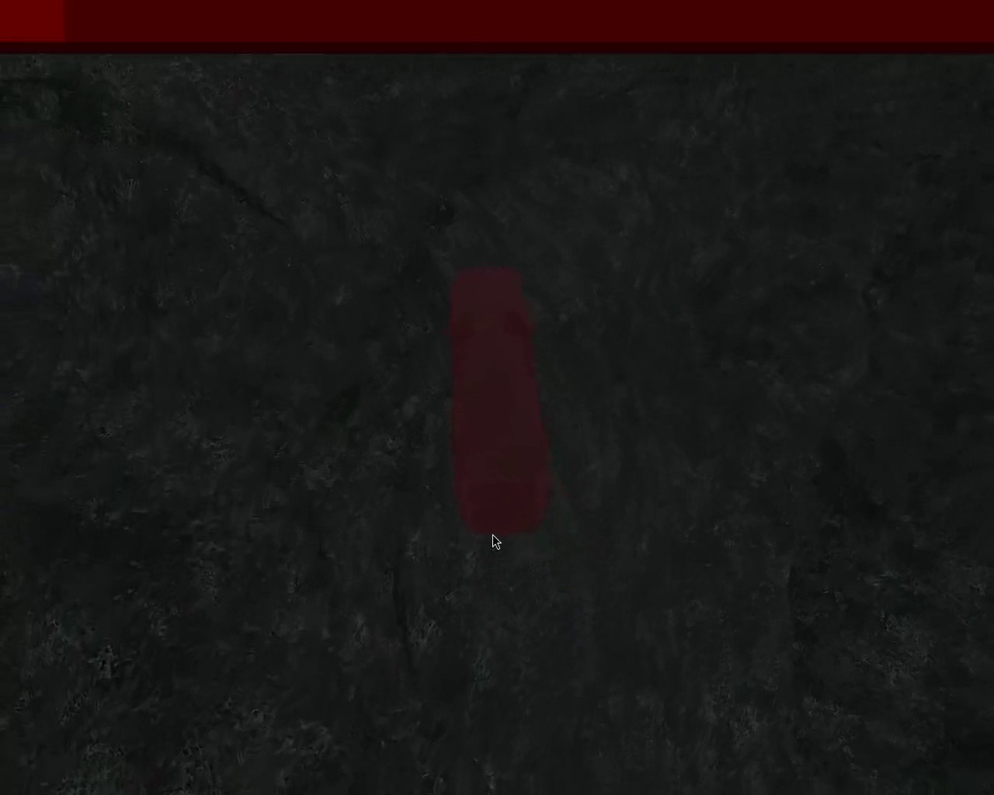
- Swing the car's nose right, swerve left, and correct the heading toward straight
{"action": "key", "text": "Right"}
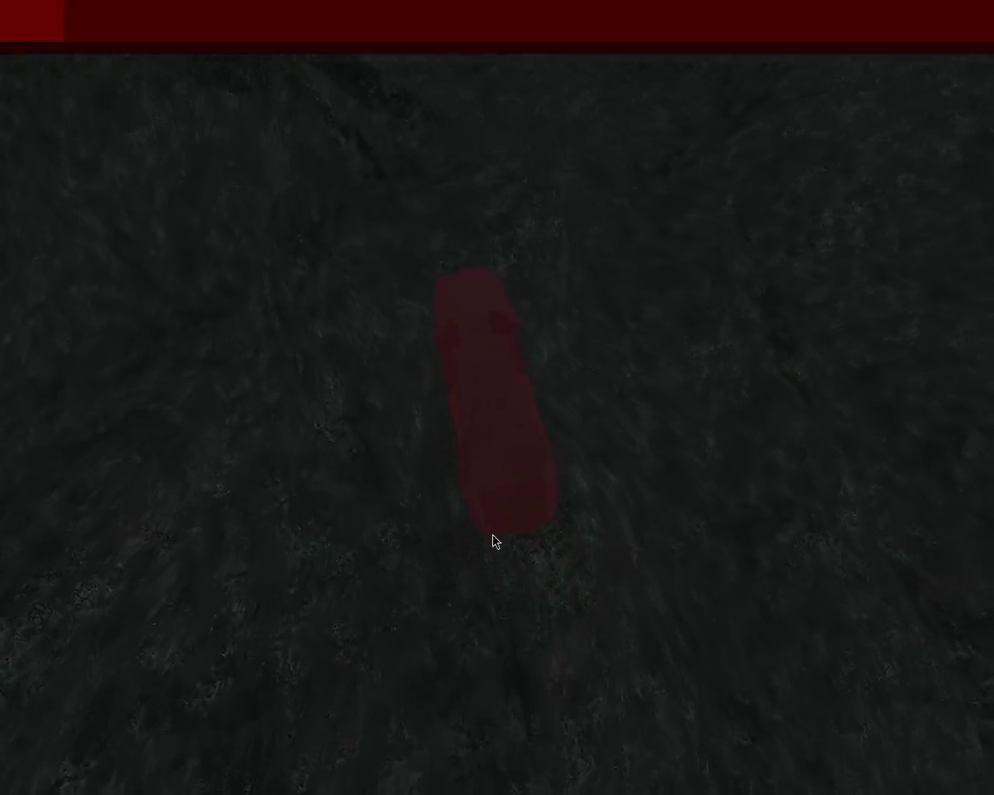
{"action": "key", "text": "Left"}
{"action": "key", "text": "Right"}
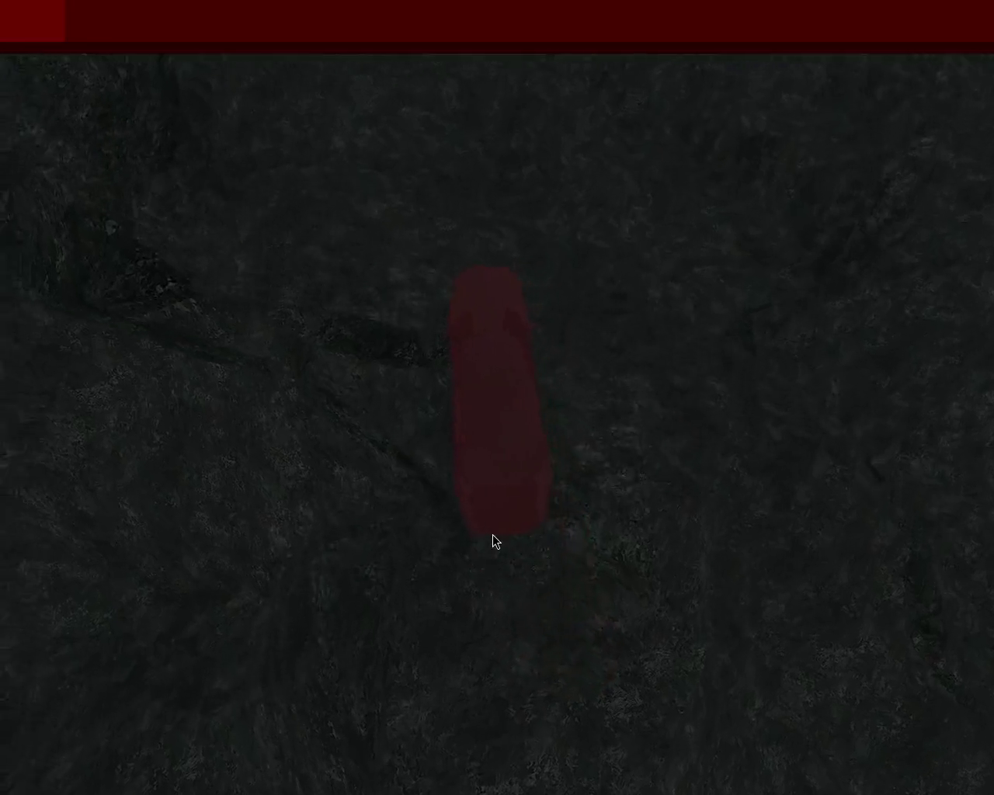
{"action": "key", "text": "Right"}
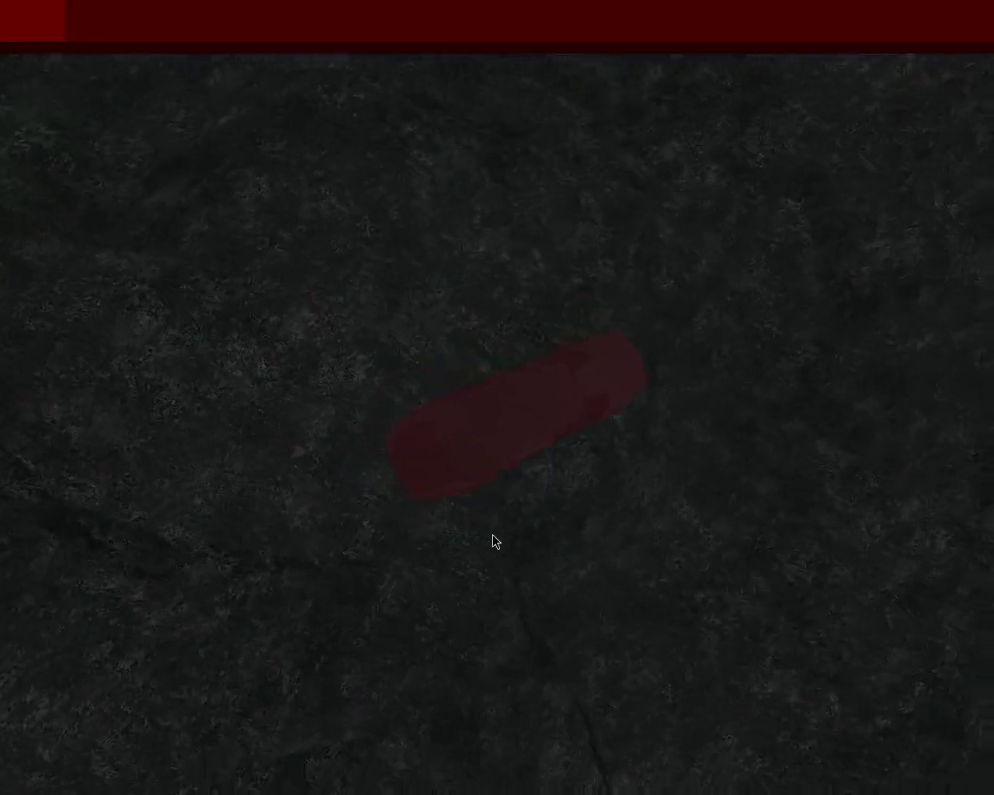
{"action": "key", "text": "Left"}
{"action": "key", "text": "Right"}
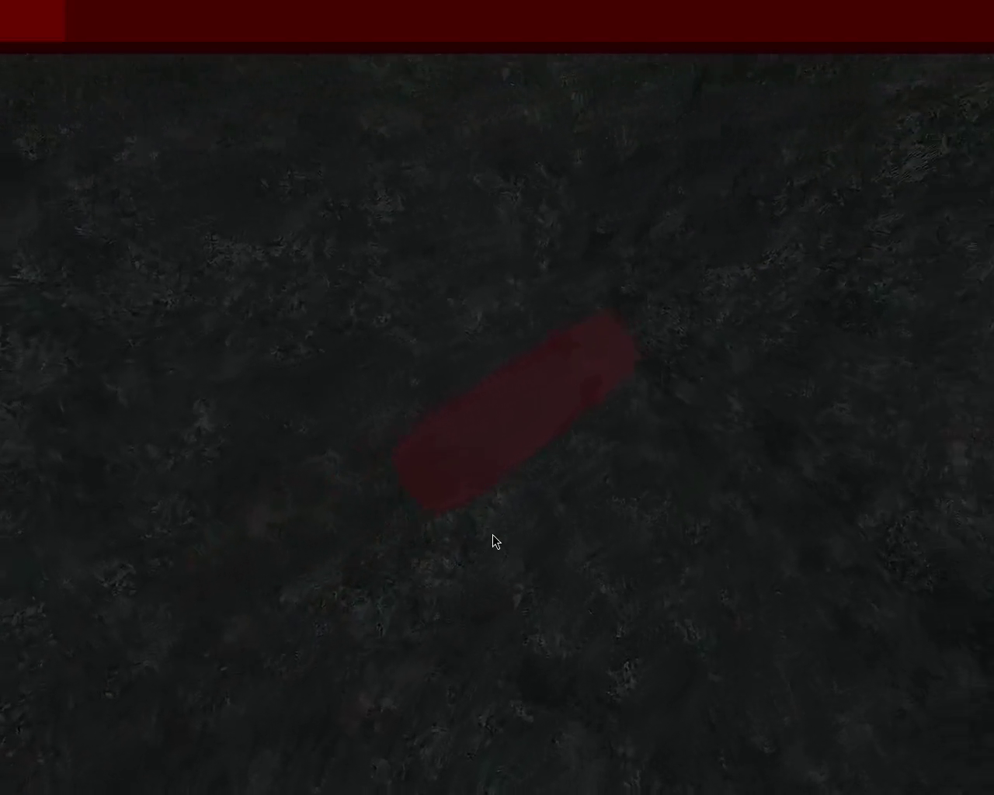
{"action": "key", "text": "Left"}
{"action": "key", "text": "Left"}
- Straighten after a slight drift, wiggle right and left, and ease back straight
{"action": "key", "text": "Left"}
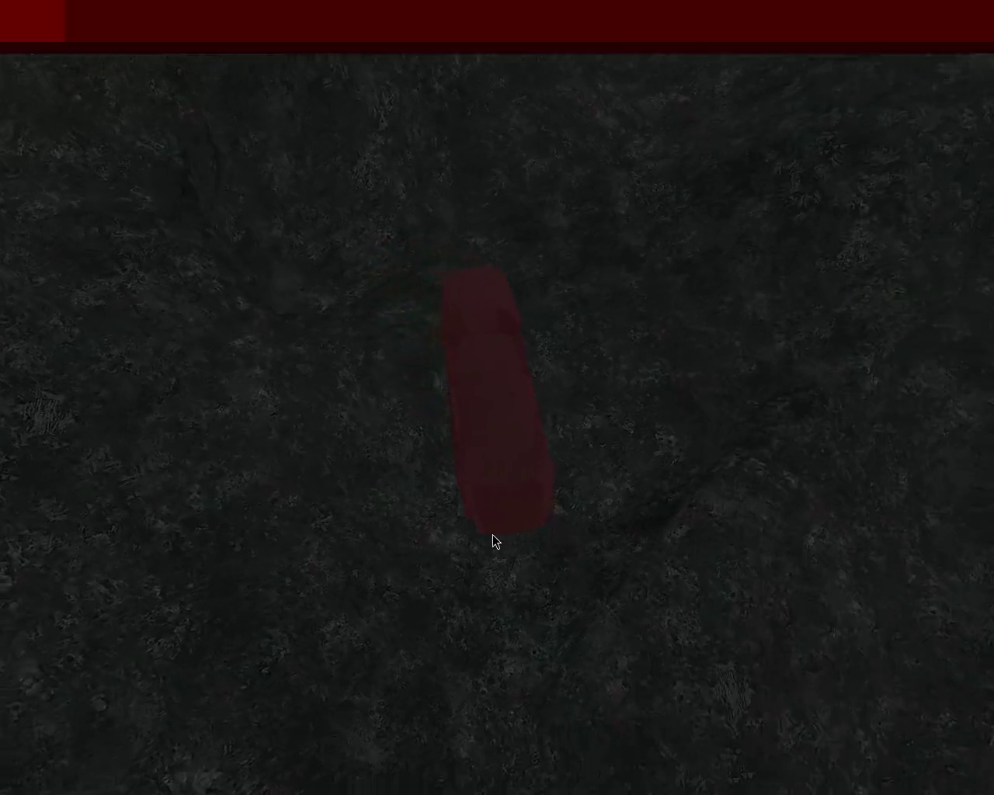
{"action": "key", "text": "Right"}
{"action": "key", "text": "Right"}
{"action": "key", "text": "Left"}
{"action": "key", "text": "Right"}
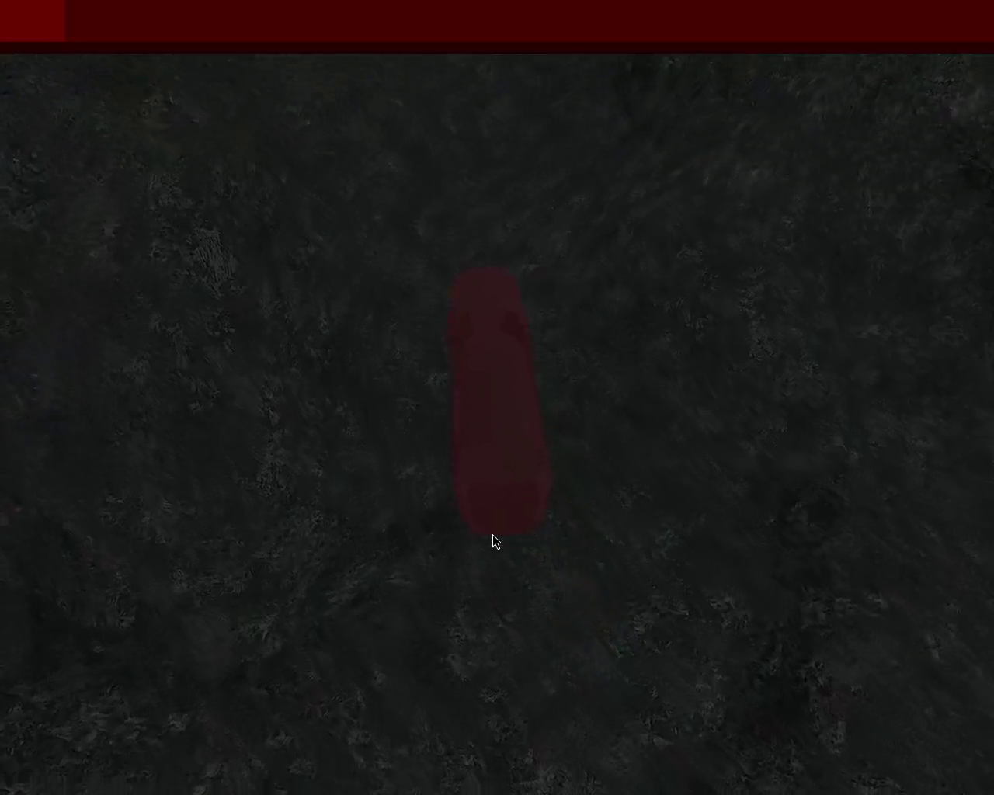
{"action": "key", "text": "Left"}
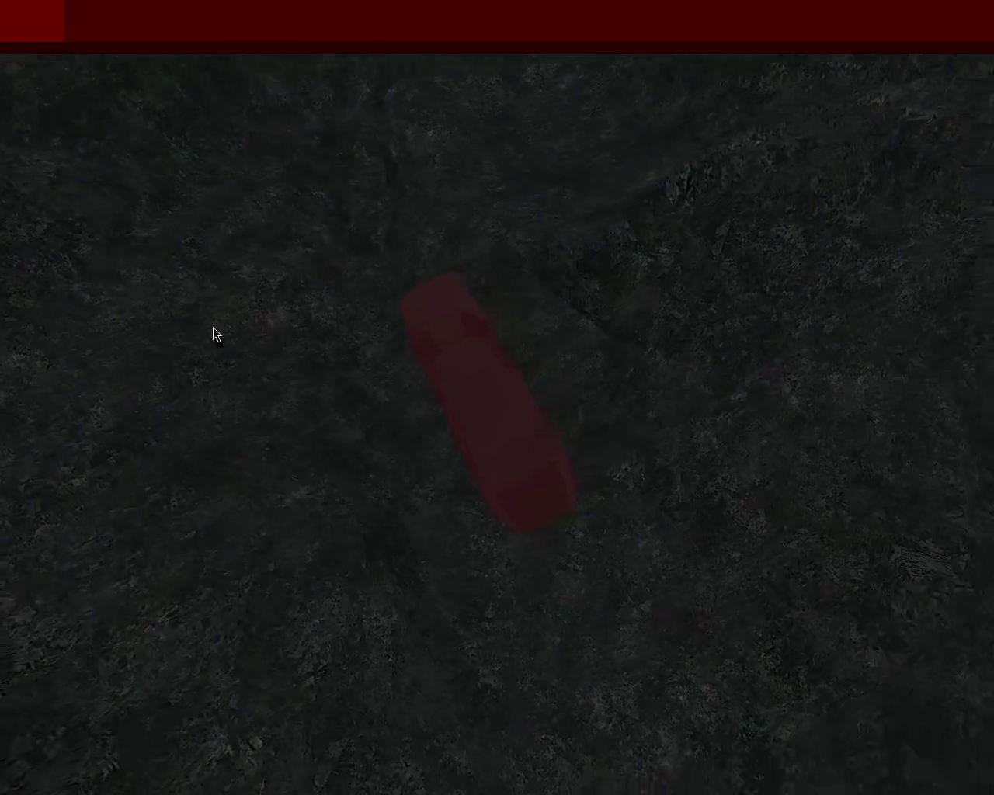
{"action": "key", "text": "Right"}
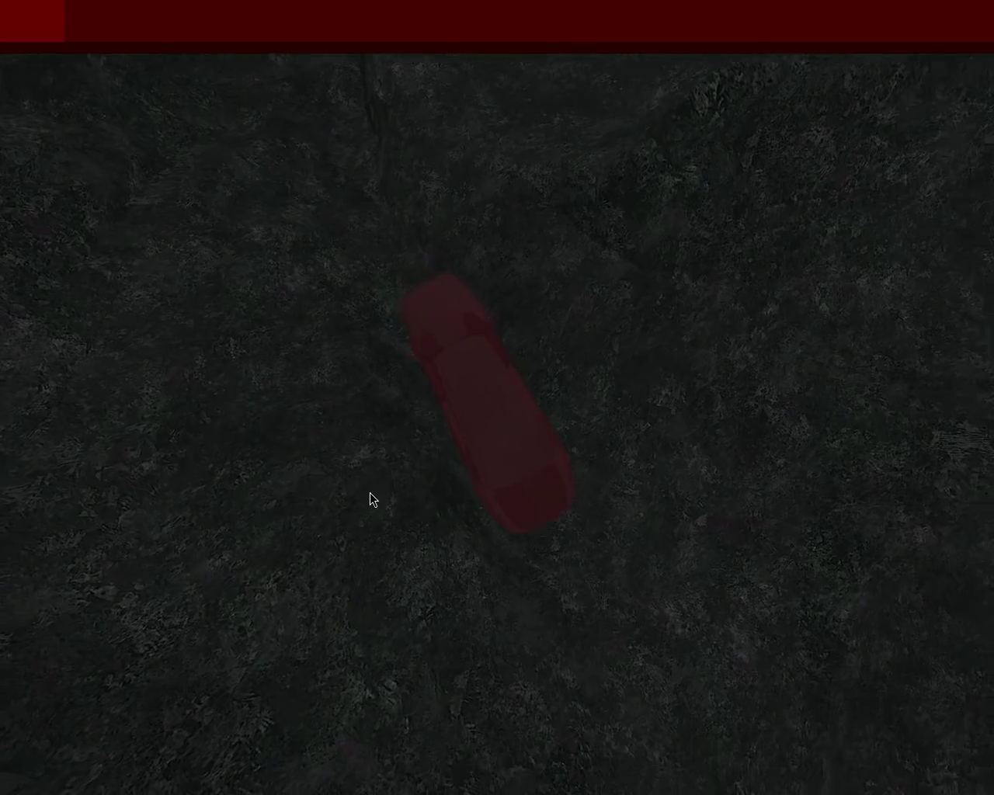
- Drive onto fresh rocky ground, ending angled slightly left toward the mountains
{"action": "key", "text": "Right"}
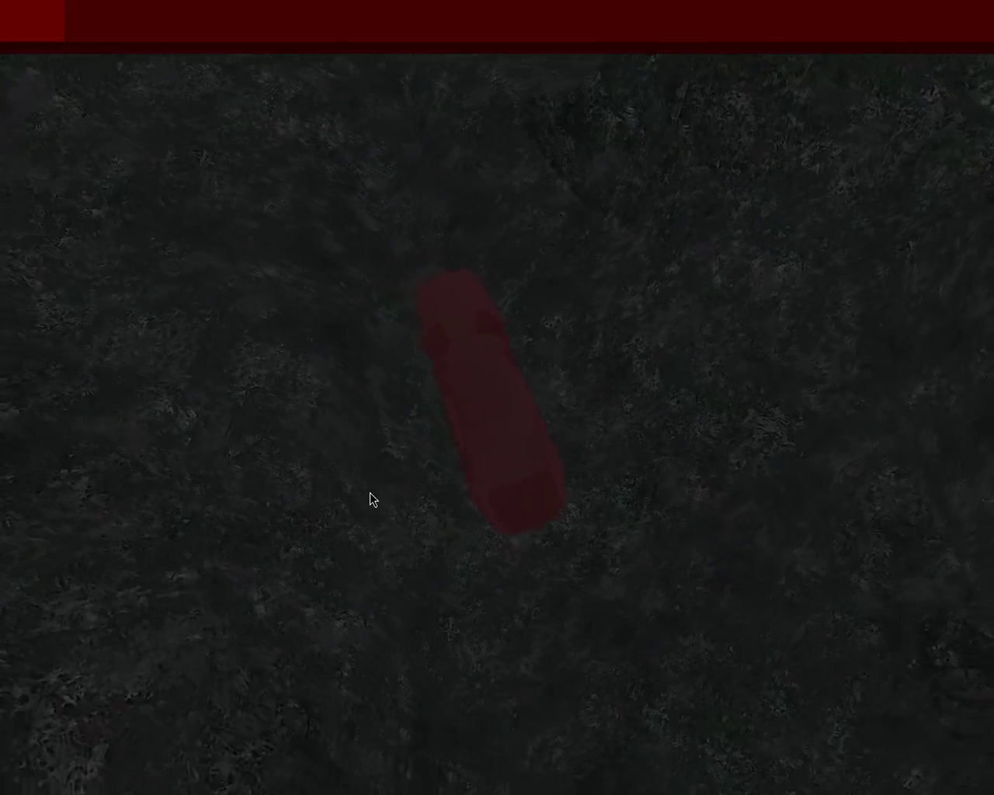
{"action": "key", "text": "Left"}
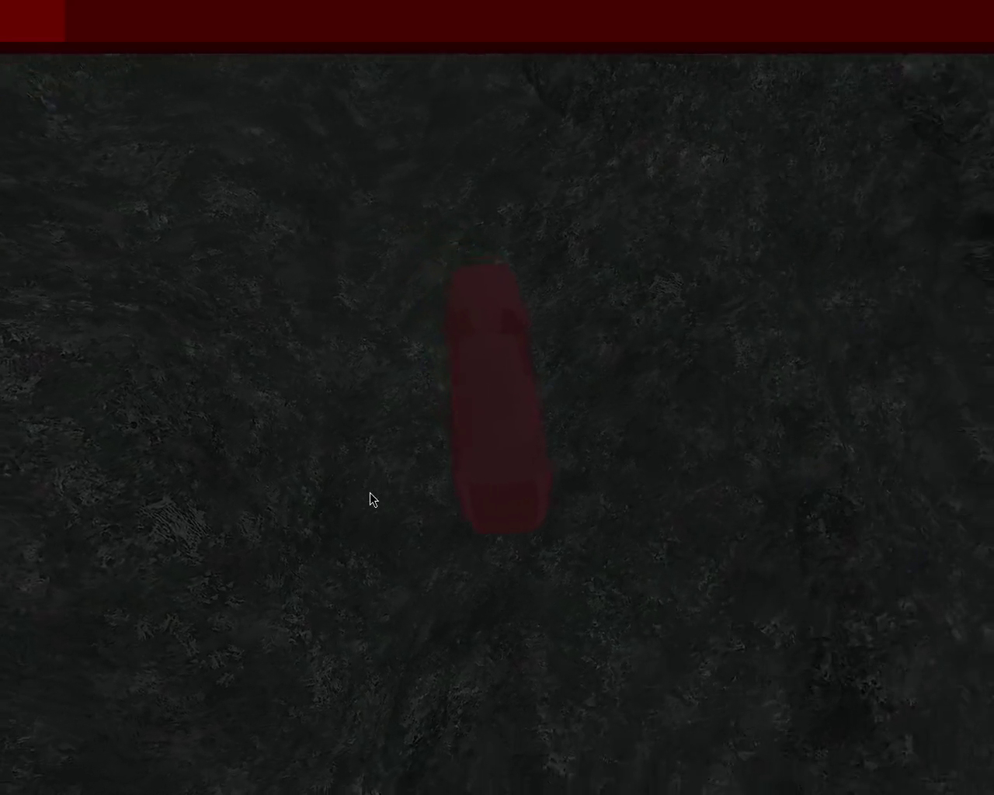
{"action": "key", "text": "Left"}
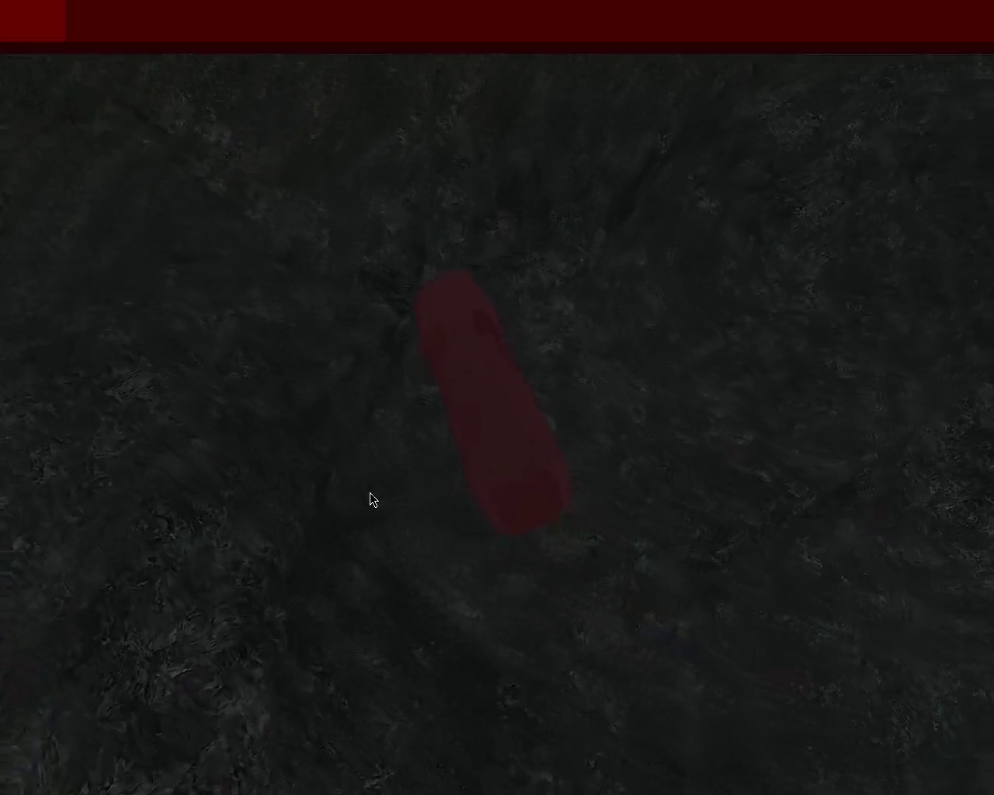
{"action": "key", "text": "Right"}
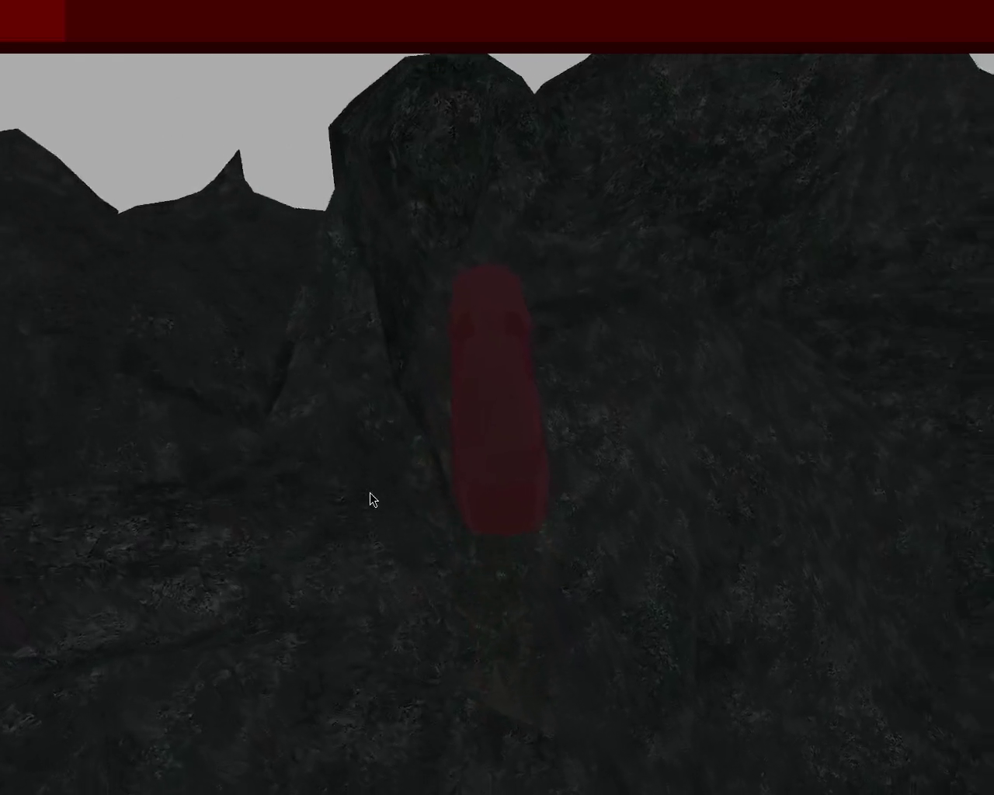
- Steer the red car left and right, including a sharp right turn and recovery
{"action": "key", "text": "Left"}
{"action": "key", "text": "Right"}
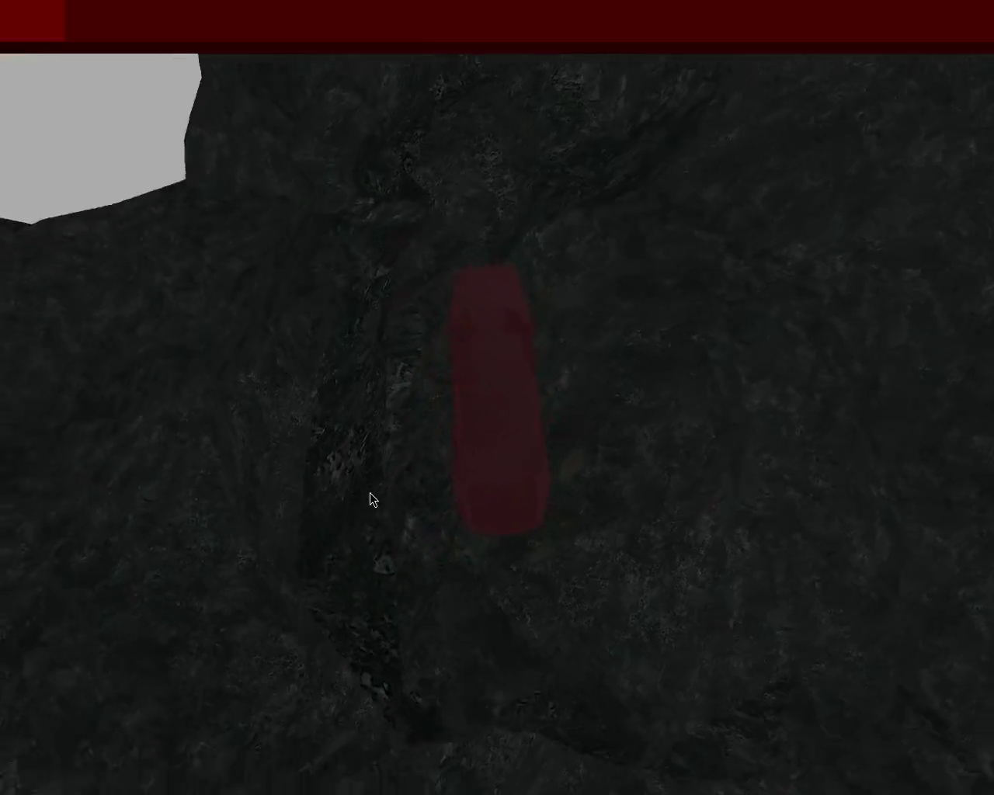
{"action": "key", "text": "Left"}
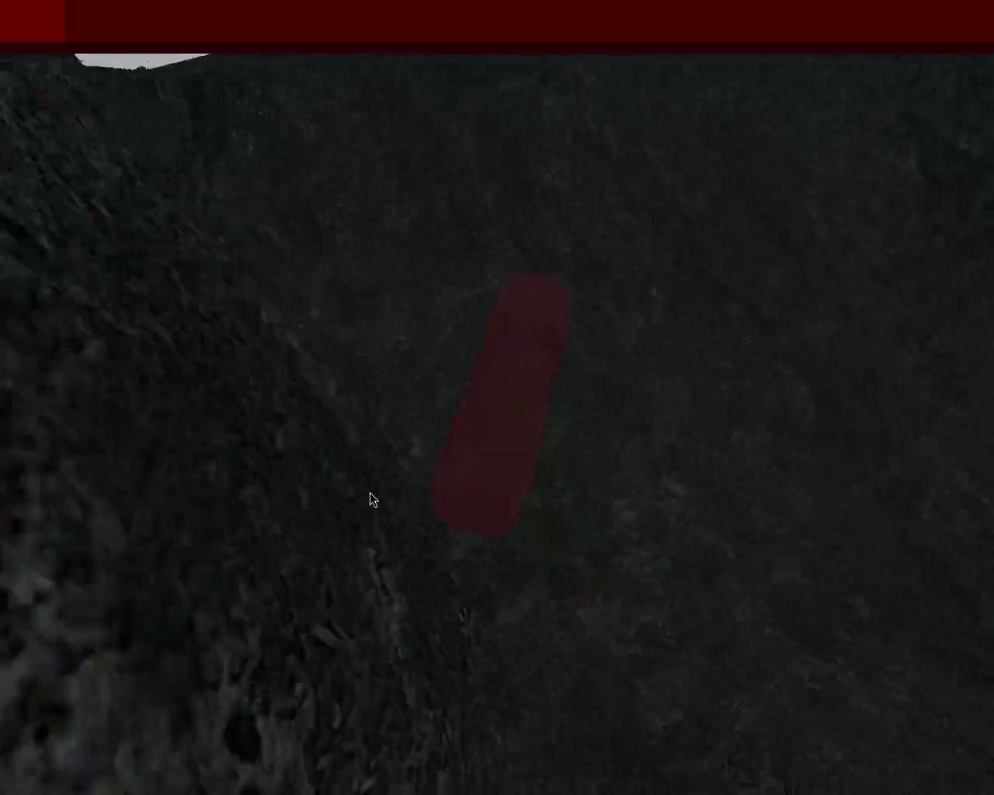
{"action": "key", "text": "Left"}
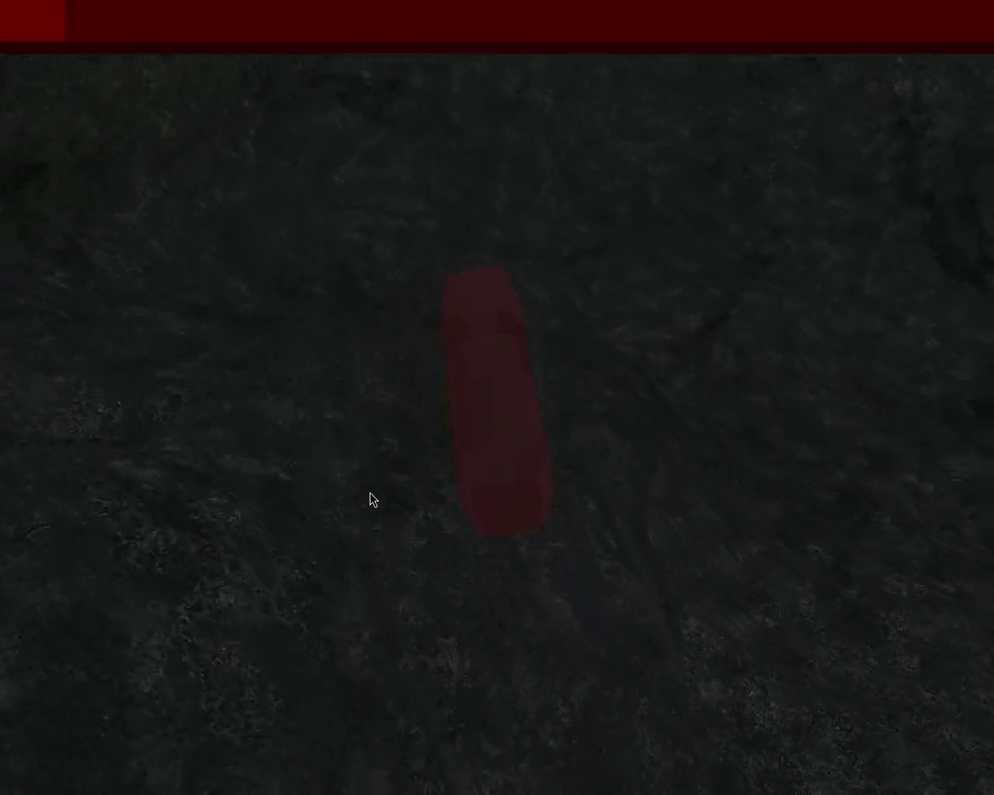
{"action": "key", "text": "Right"}
{"action": "key", "text": "Left"}
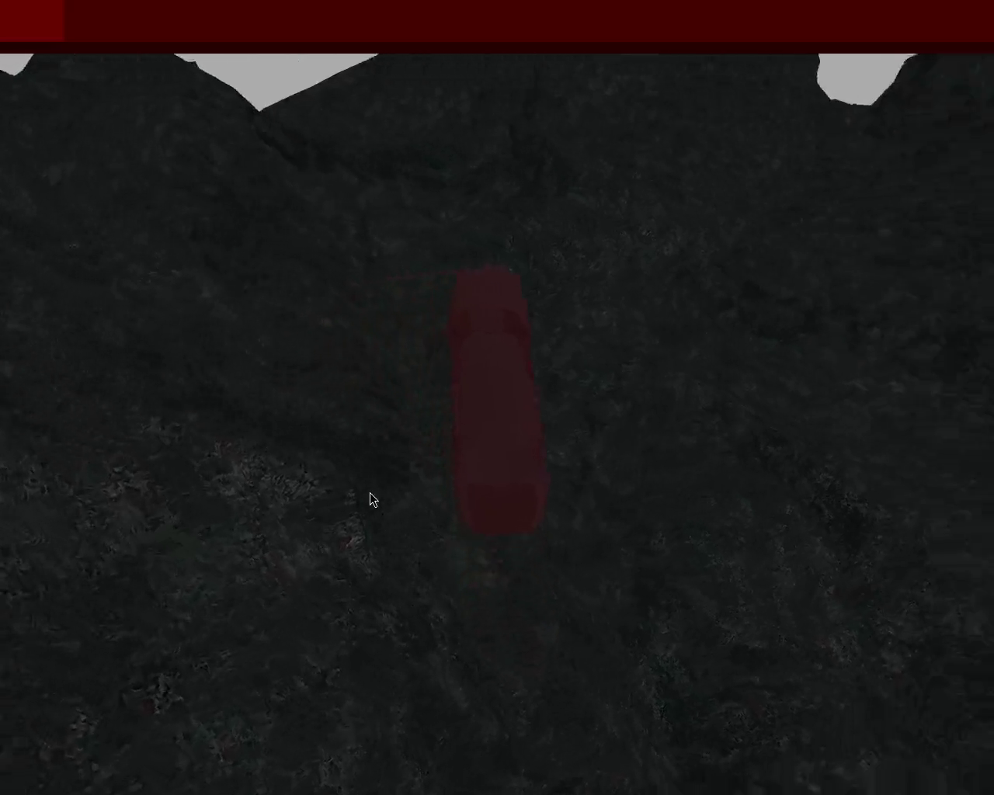
- Bring the hills into view and point the car straight at the jagged ridge
{"action": "key", "text": "Left"}
{"action": "key", "text": "Right"}
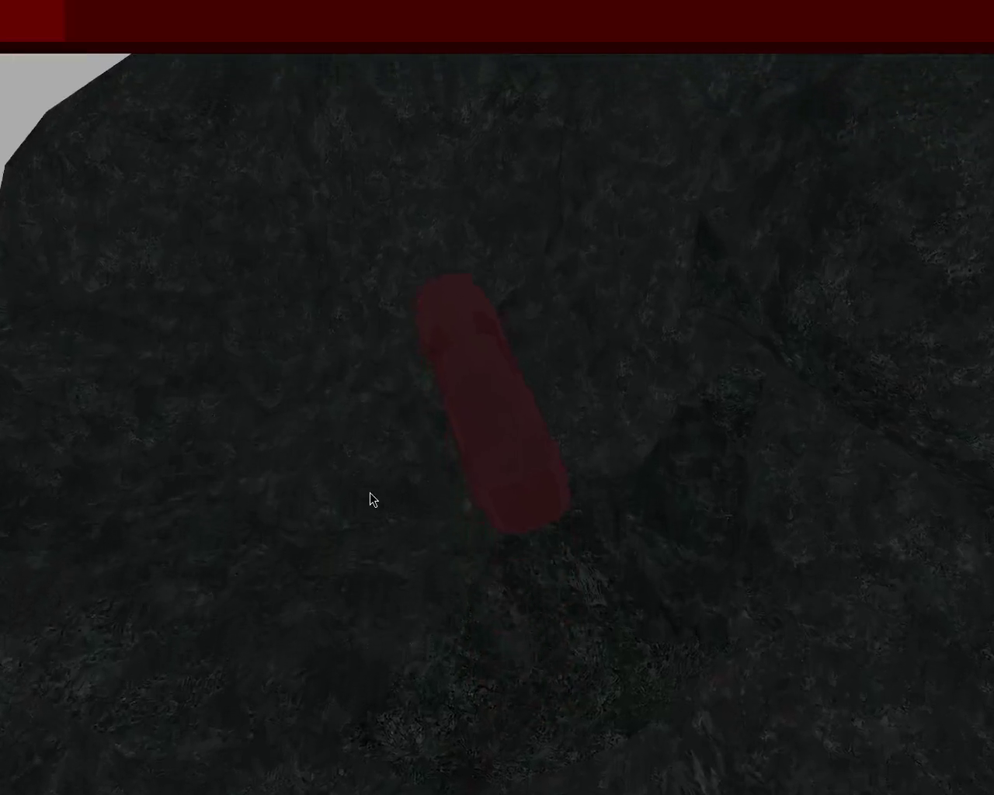
{"action": "key", "text": "Left"}
{"action": "key", "text": "Right"}
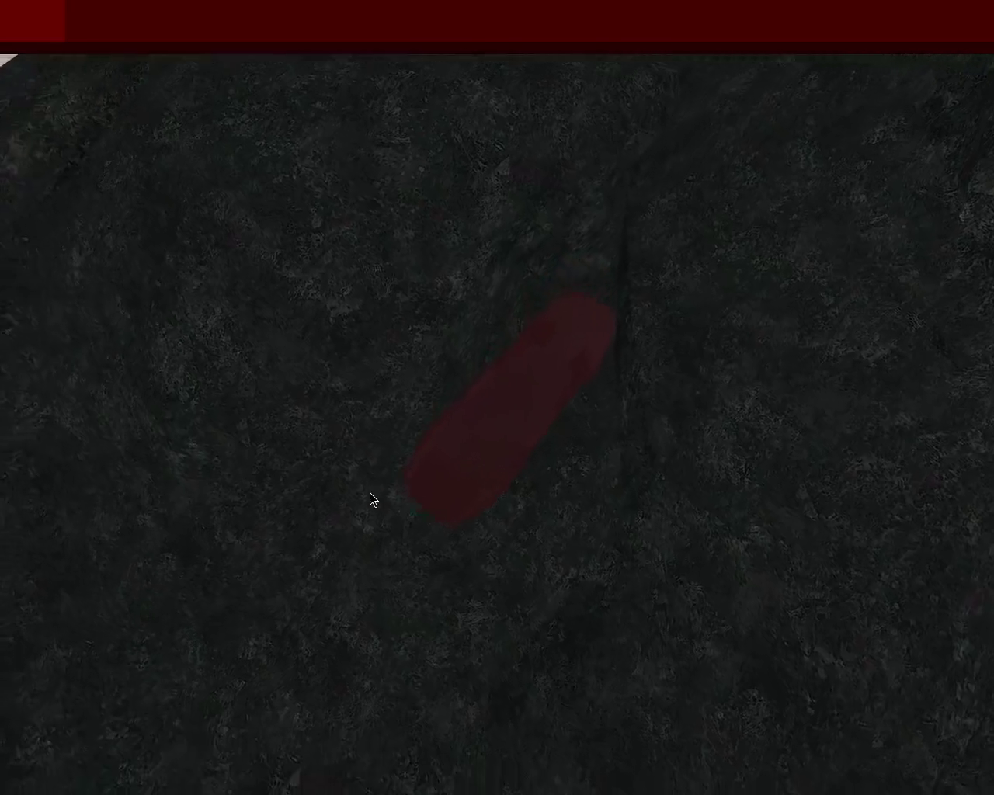
{"action": "key", "text": "Left"}
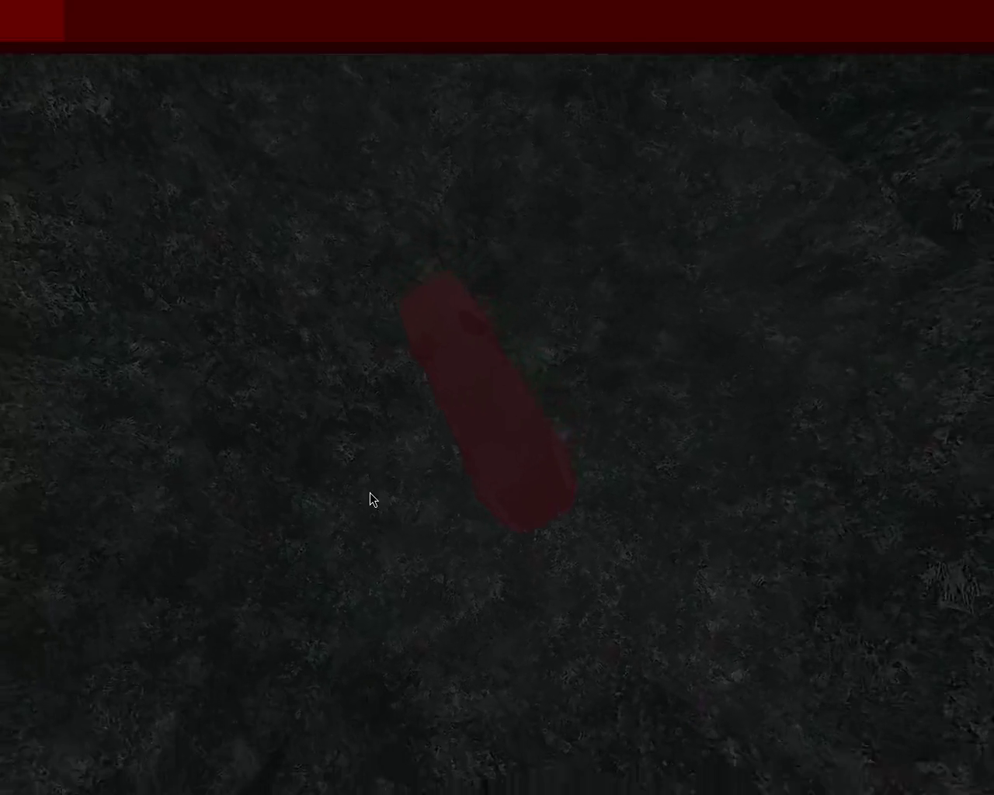
{"action": "key", "text": "Right"}
{"action": "key", "text": "Up"}
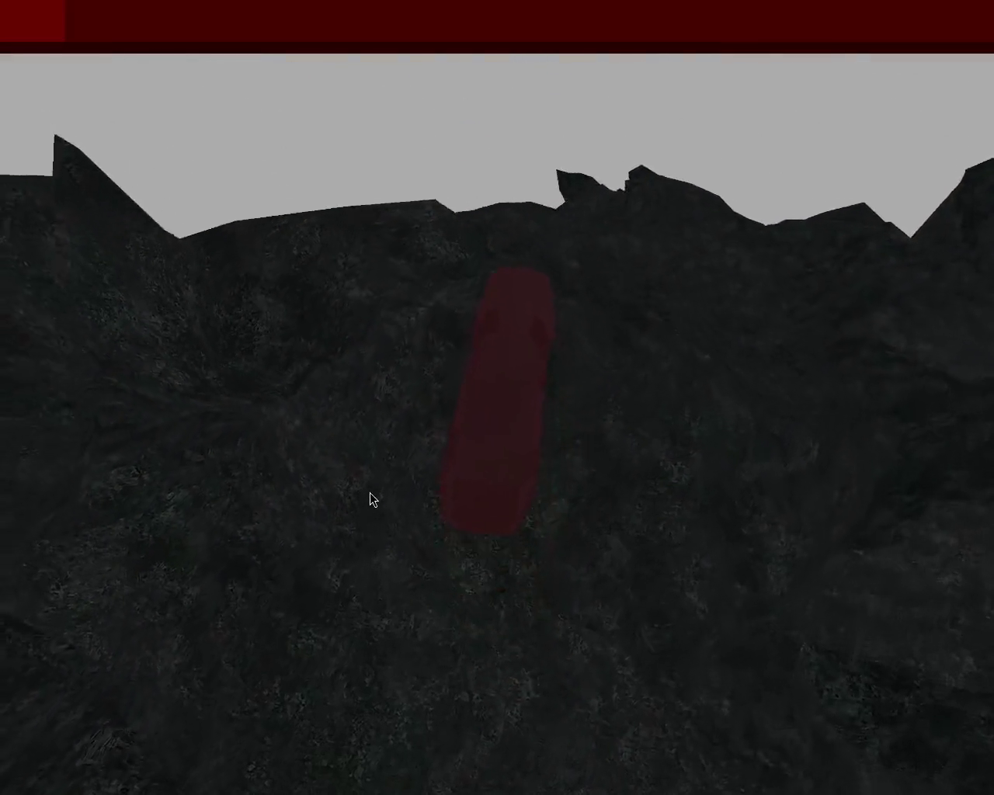
- Drive up over the ridge onto the rocky ground beyond, nudging left and right to stay straight
{"action": "key", "text": "Right"}
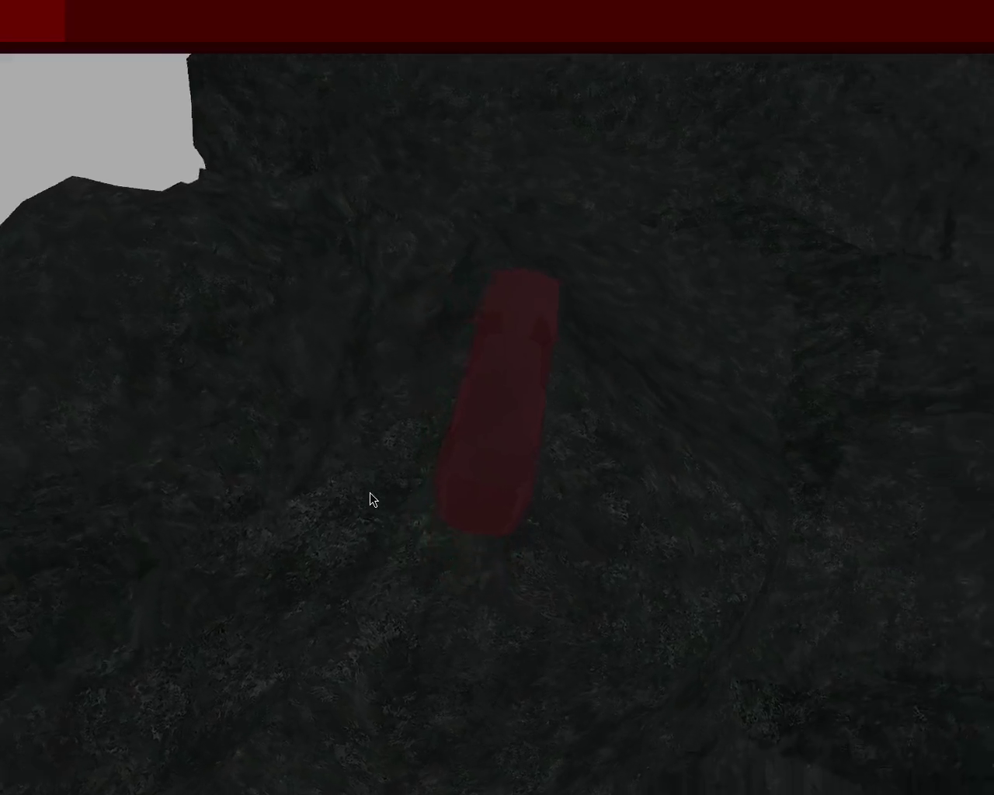
{"action": "key", "text": "Right"}
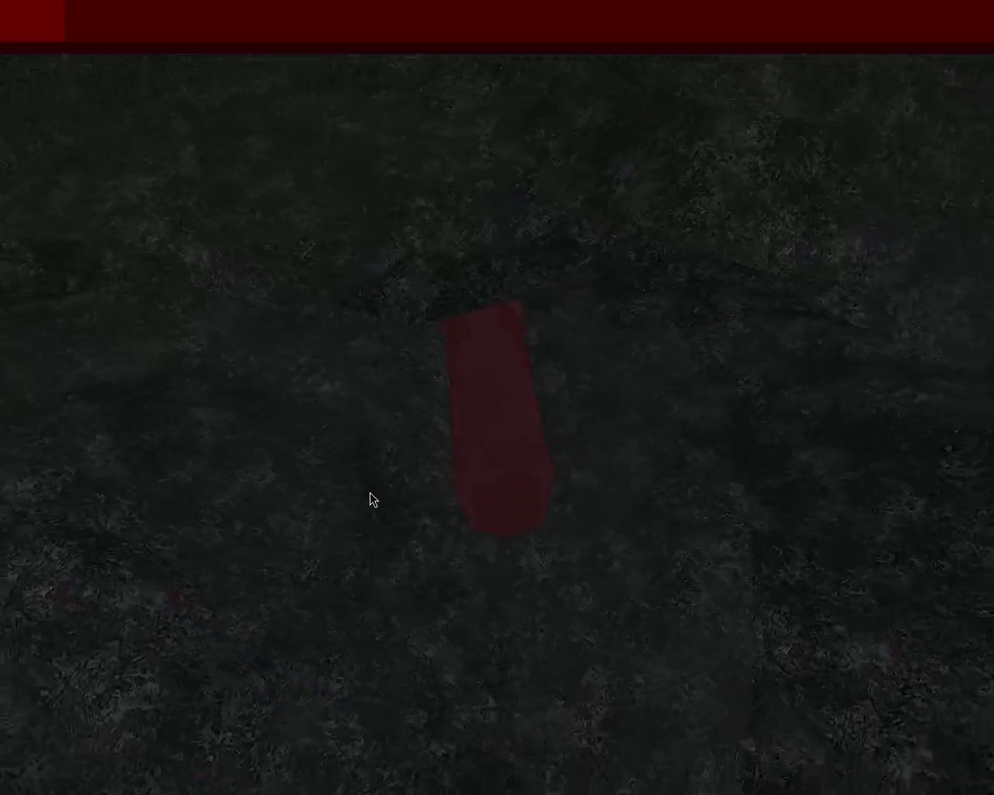
{"action": "key", "text": "Left"}
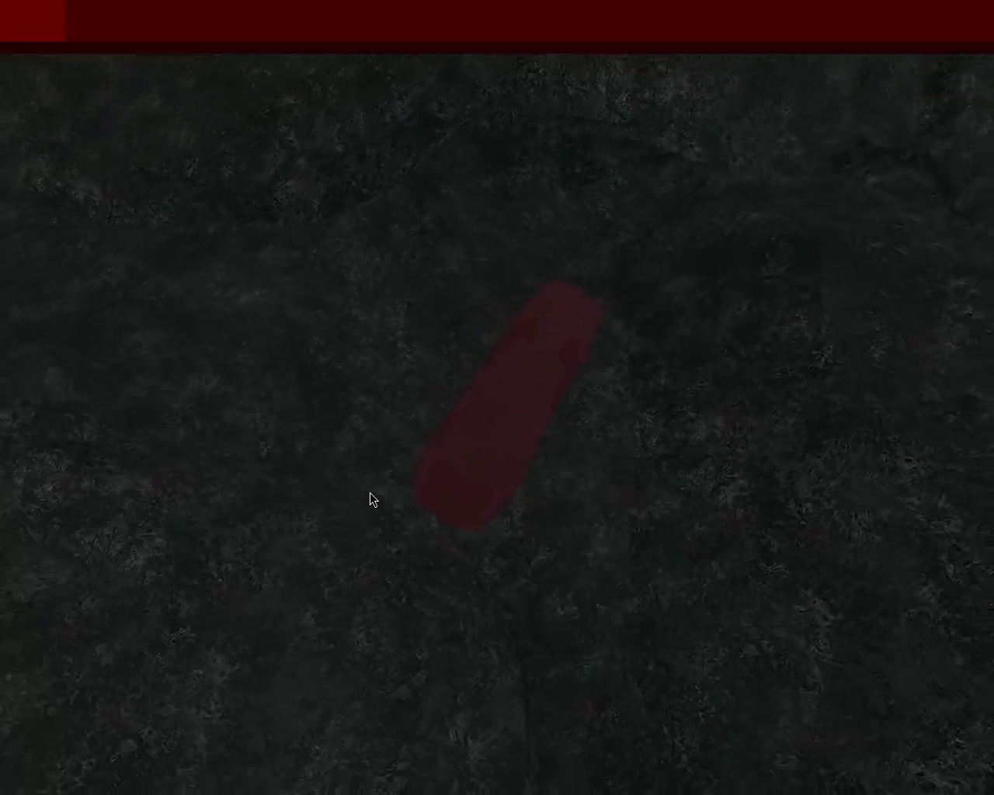
{"action": "key", "text": "Left"}
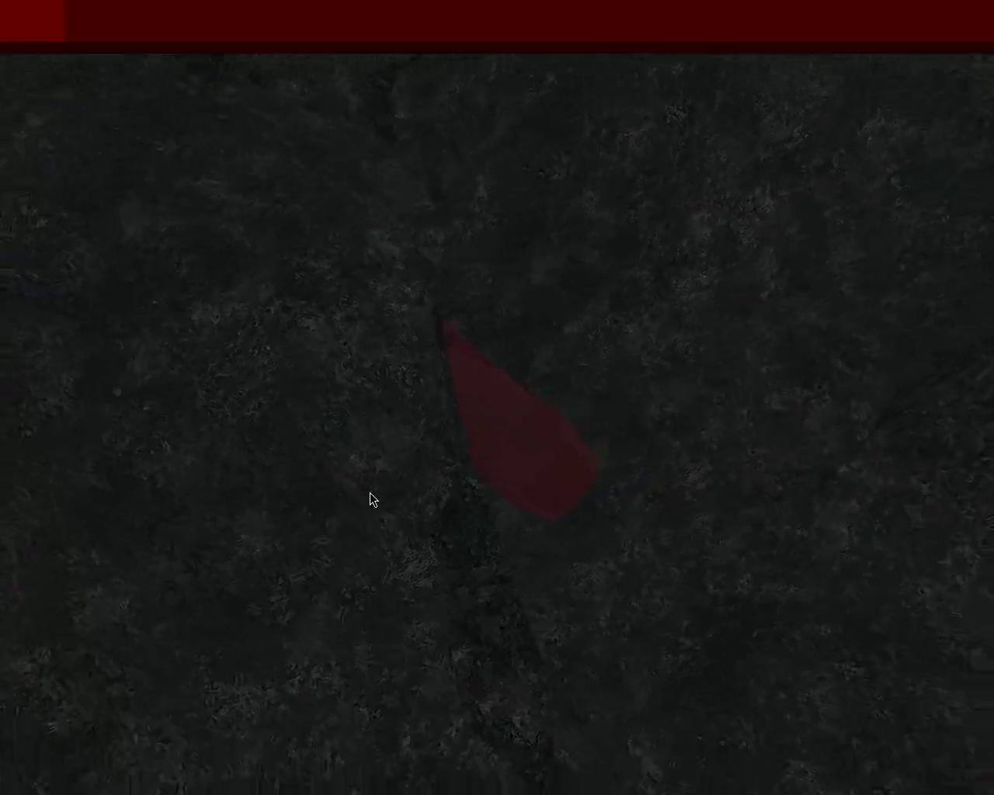
{"action": "key", "text": "Right"}
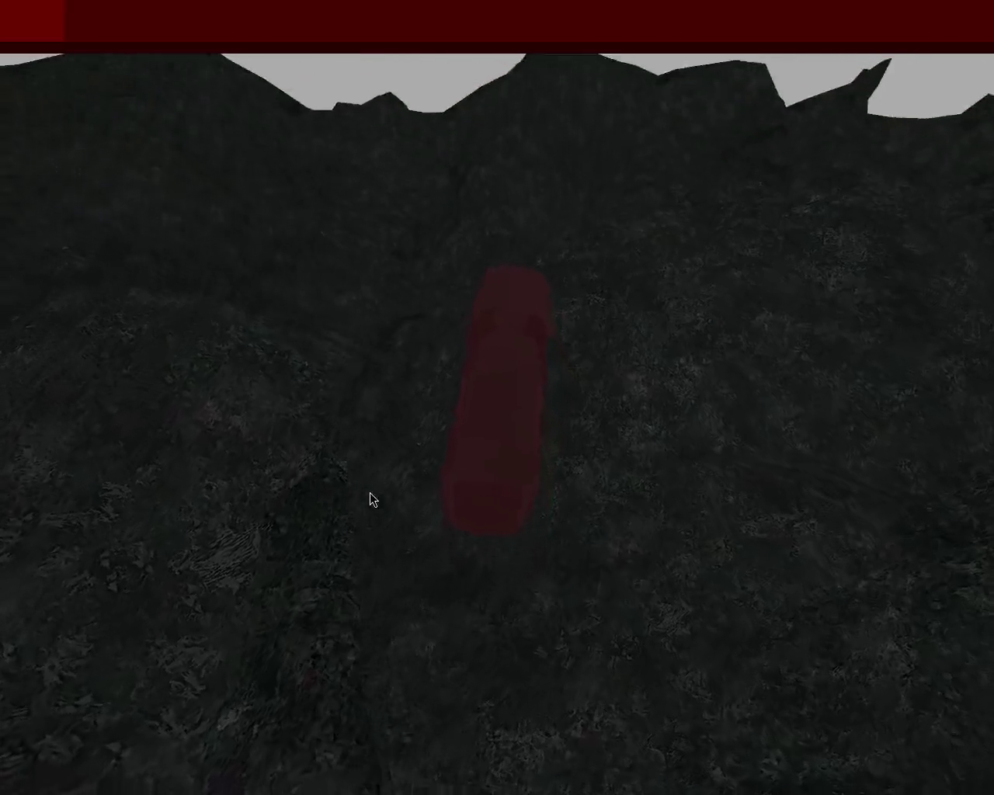
{"action": "key", "text": "Right"}
{"action": "key", "text": "Left"}
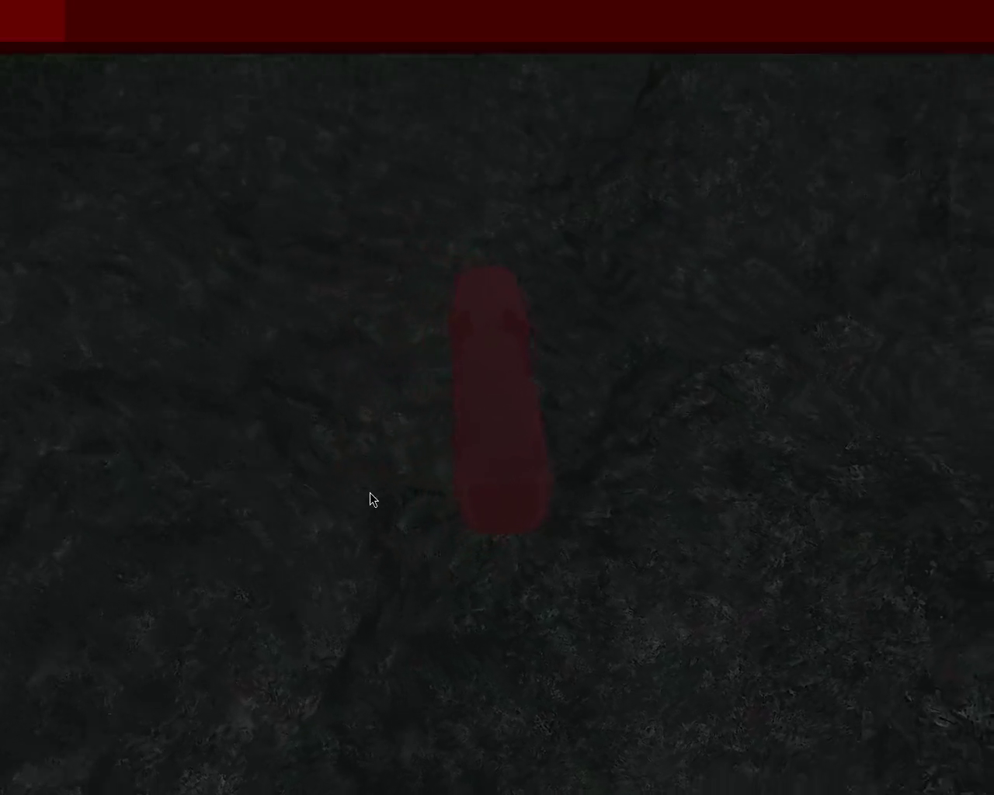
{"action": "key", "text": "Right"}
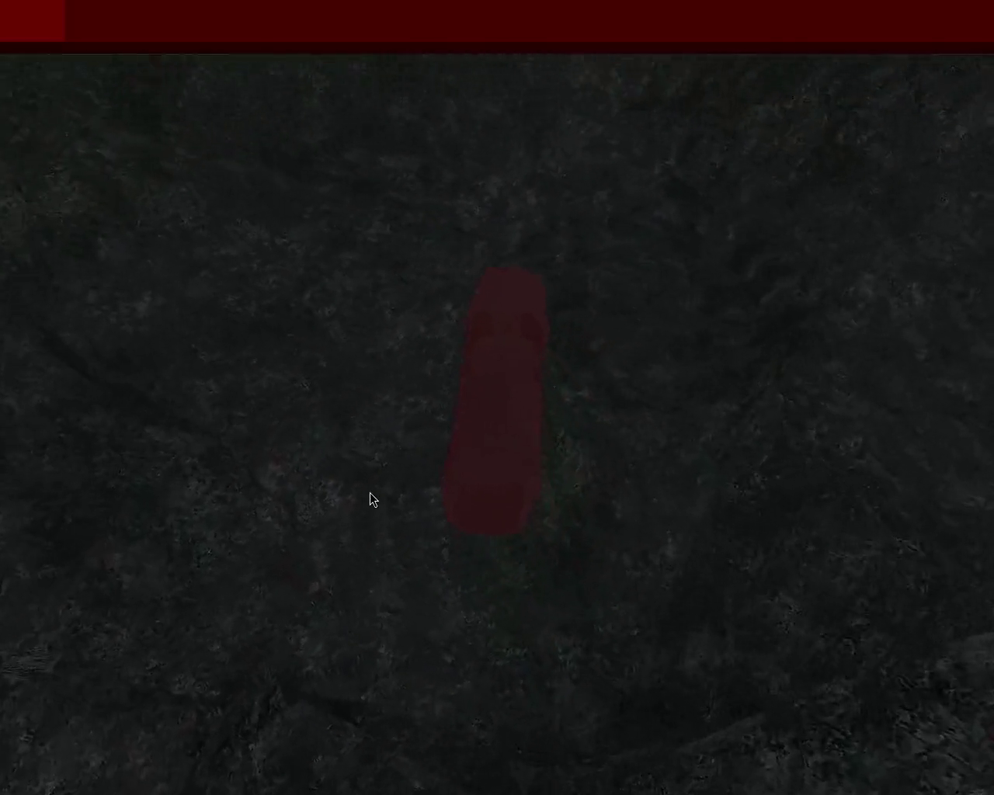
{"action": "key", "text": "Right"}
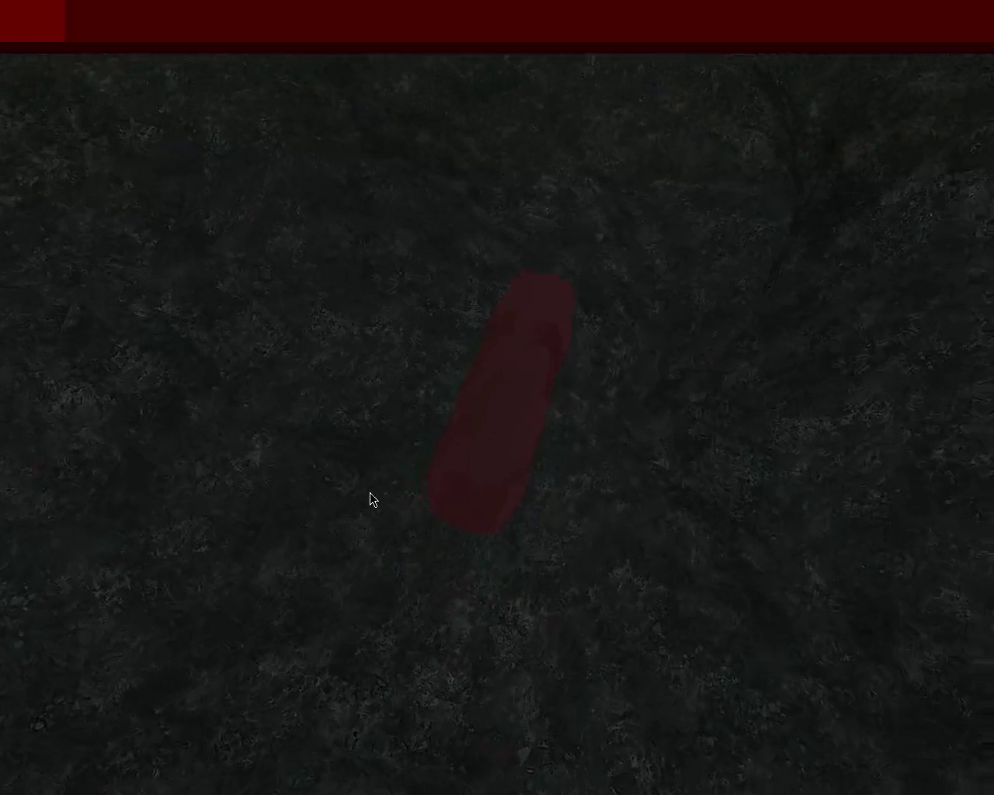
{"action": "key", "text": "Left"}
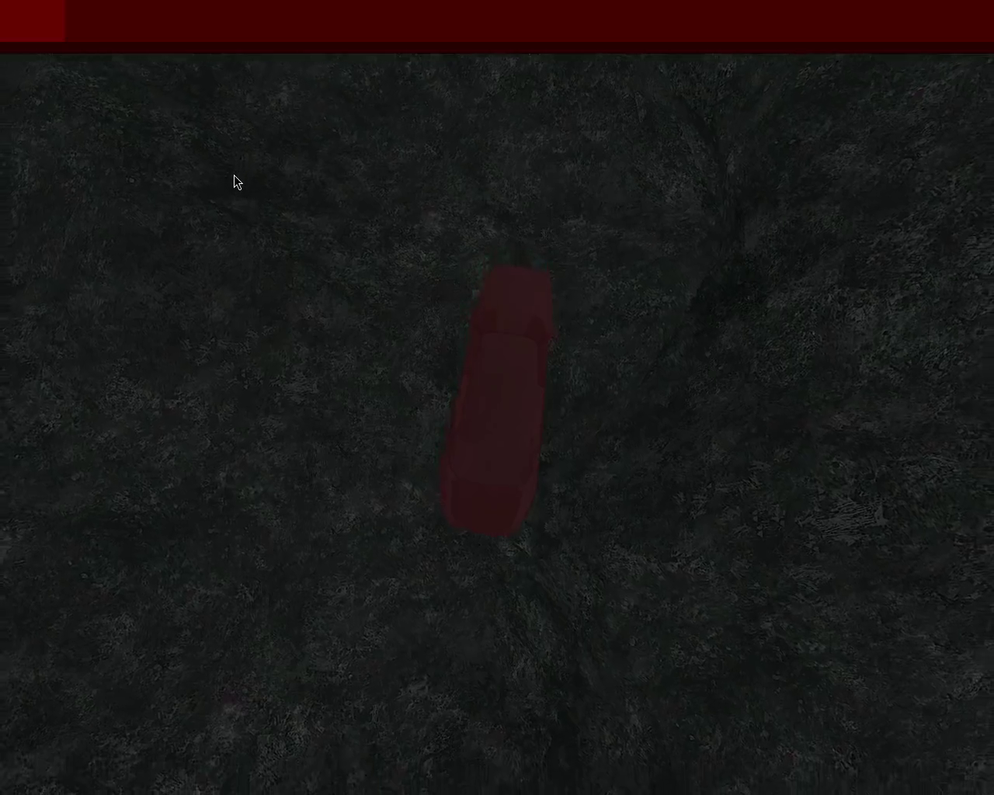
{"action": "key", "text": "Right"}
{"action": "key", "text": "Left"}
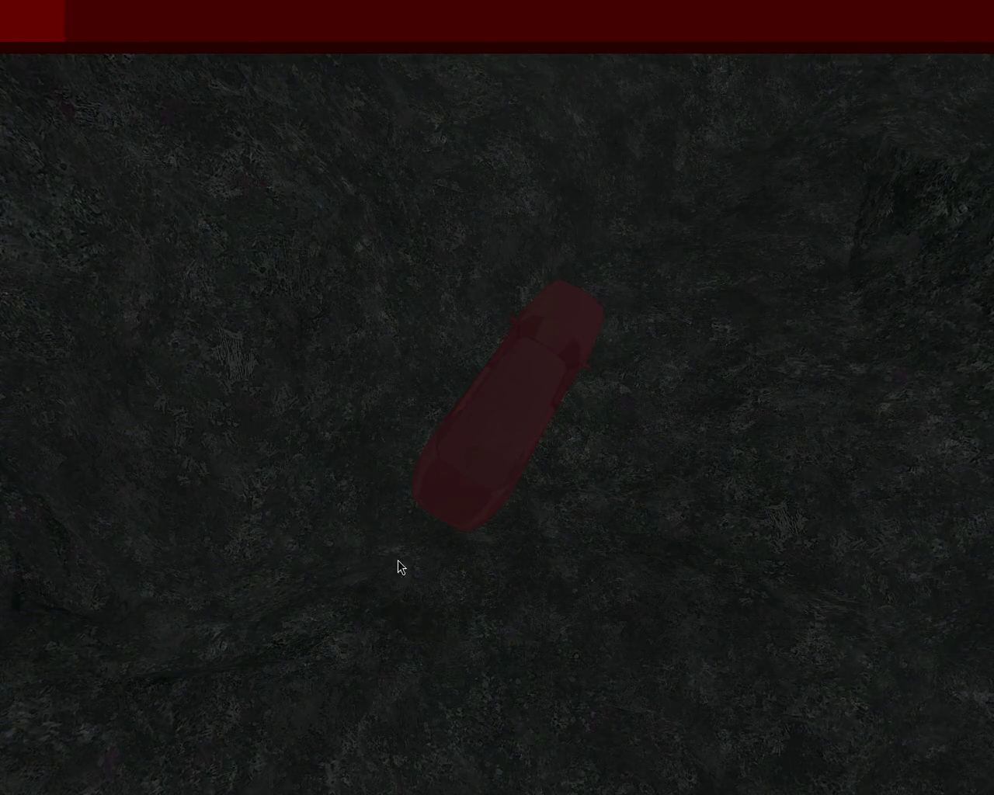
- Steer left and drive forward across the terrain, correcting a leftward drift
{"action": "key", "text": "Left"}
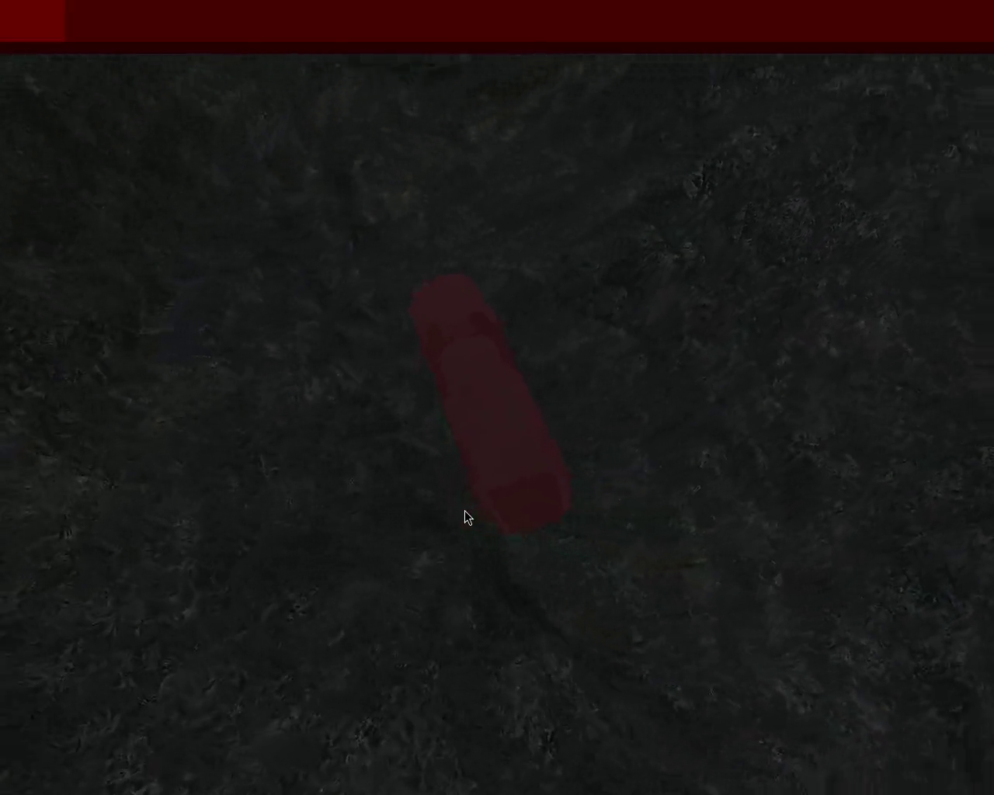
{"action": "key", "text": "Up"}
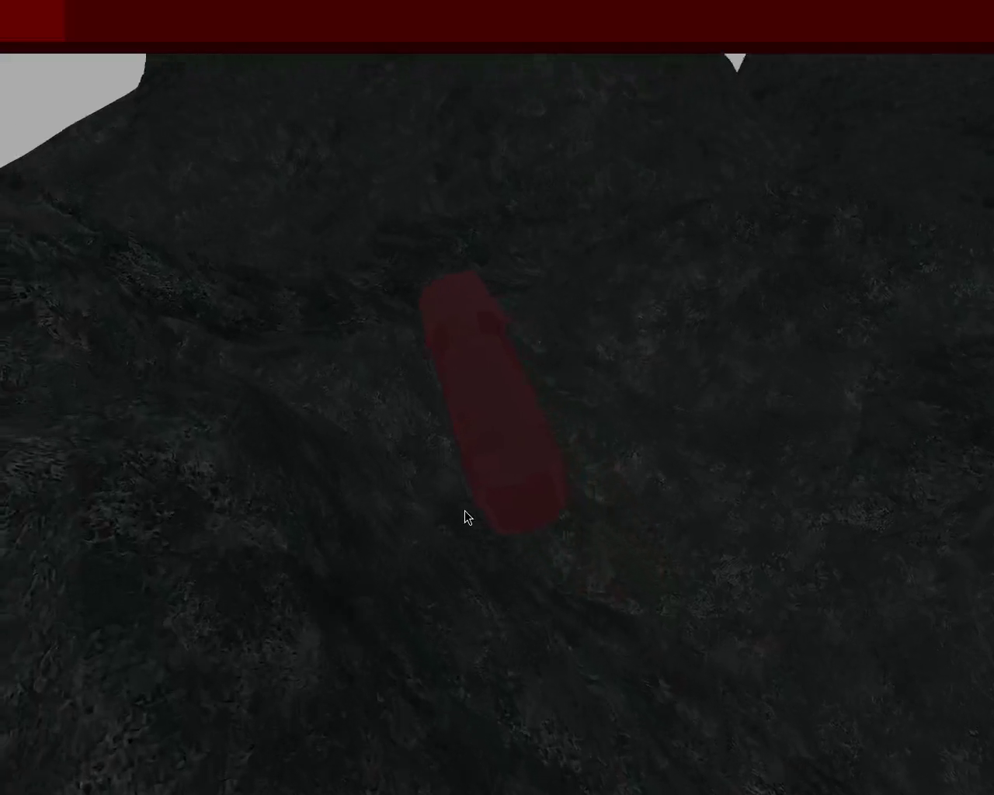
{"action": "key", "text": "Up"}
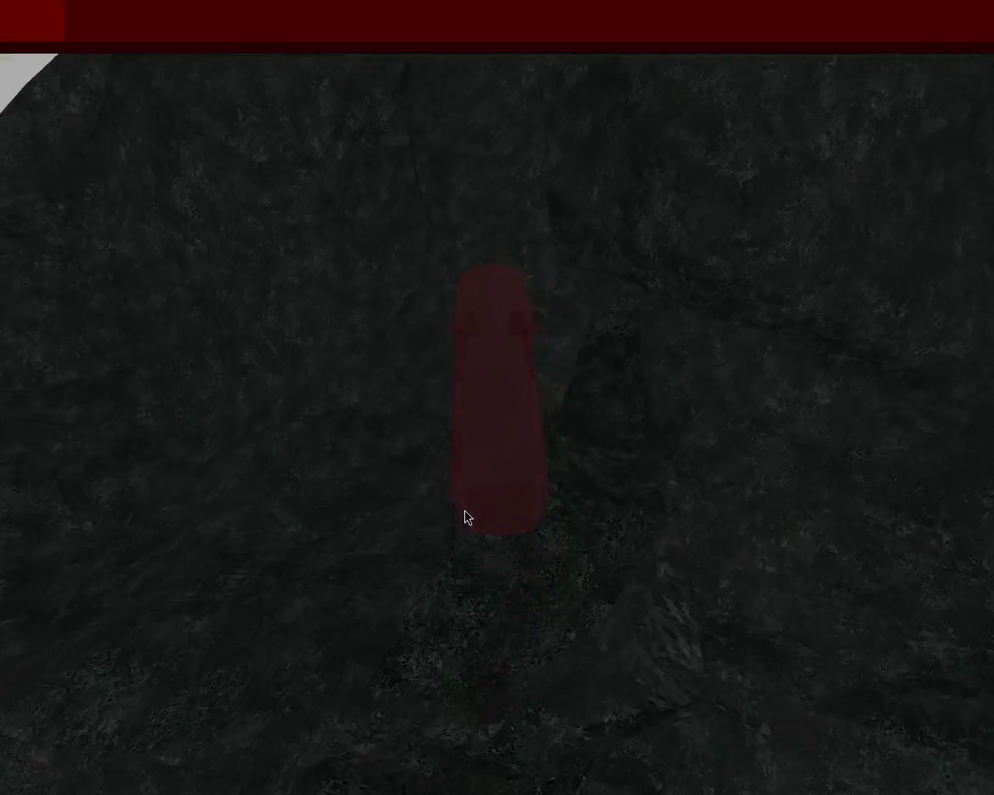
{"action": "key", "text": "Up"}
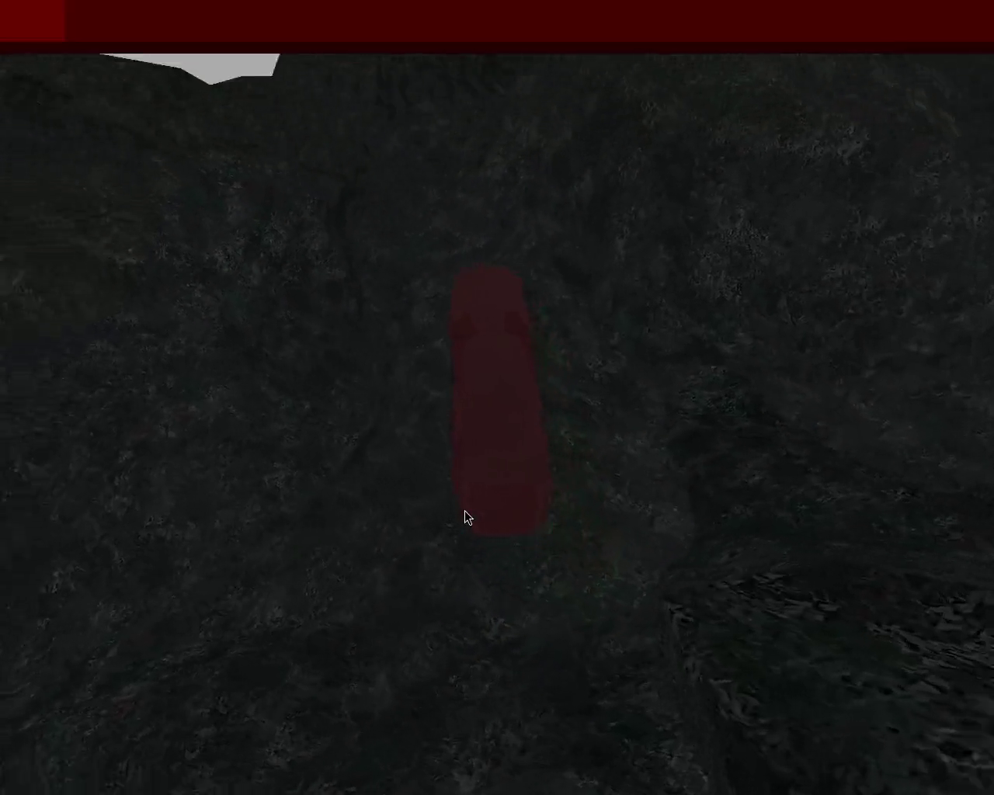
{"action": "key", "text": "Up"}
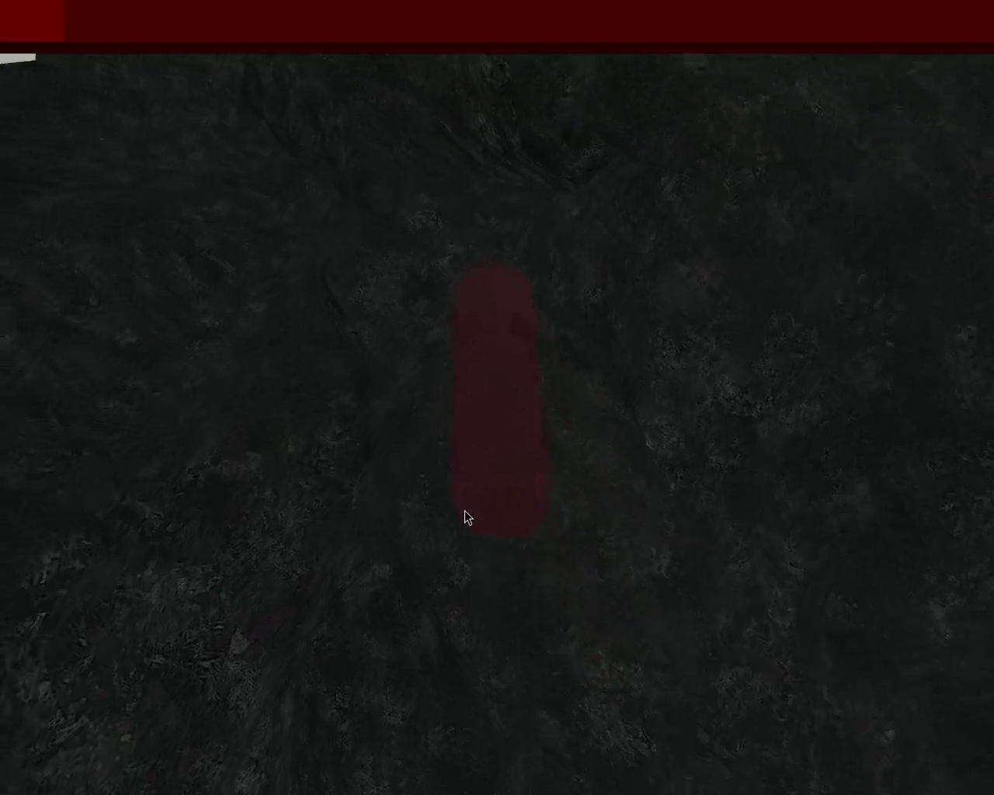
{"action": "key", "text": "Up"}
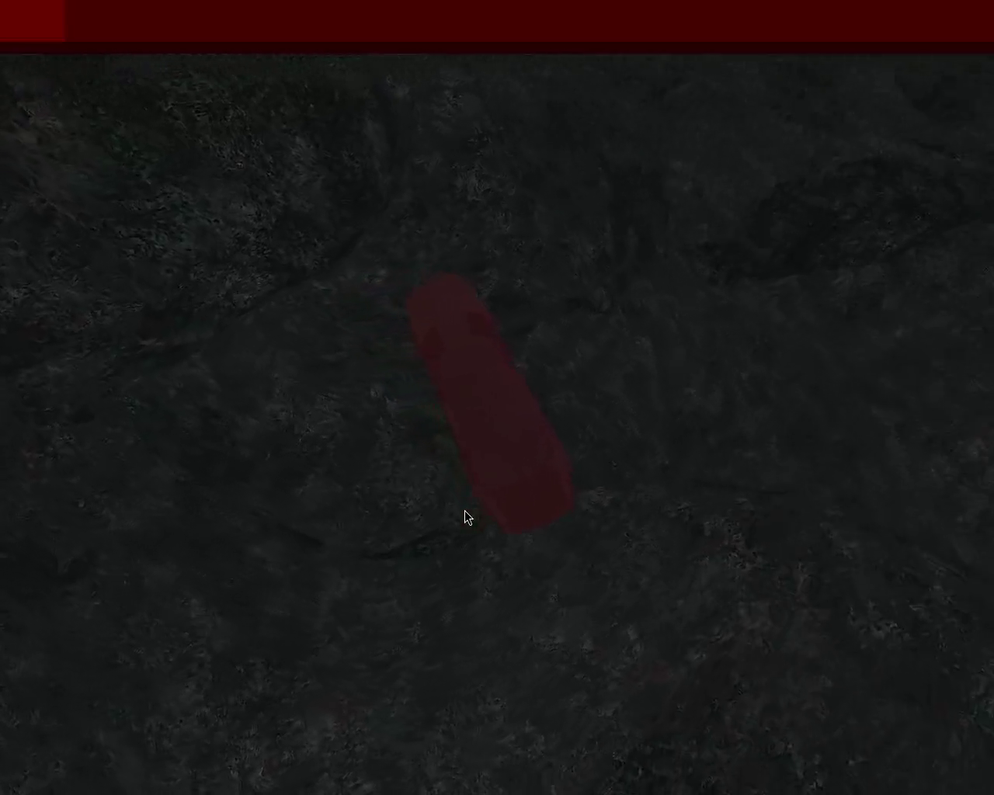
- Keep driving forward, correcting left and right drifts to hold the heading
{"action": "key", "text": "Up"}
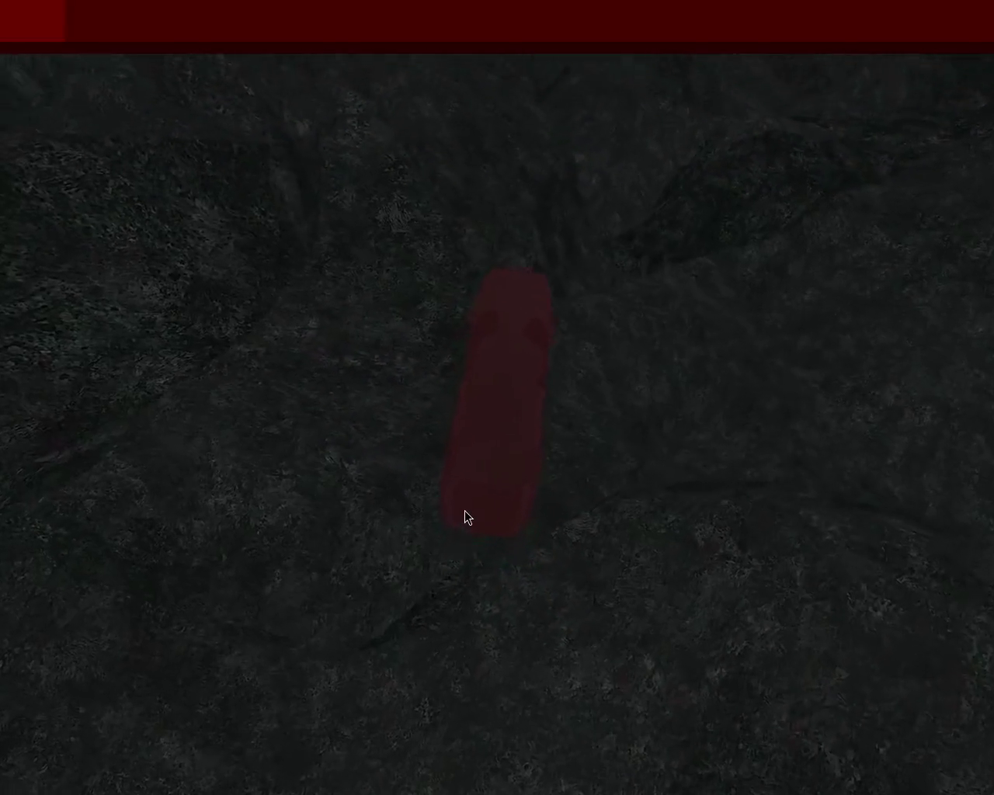
{"action": "key", "text": "Up"}
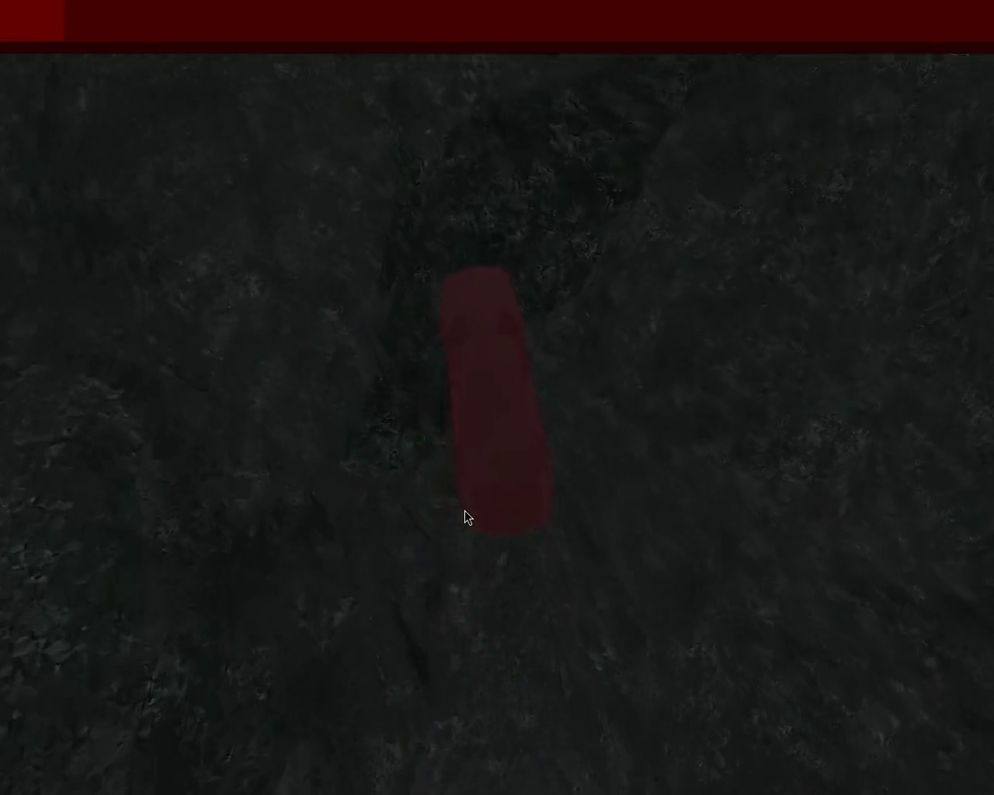
{"action": "key", "text": "Up"}
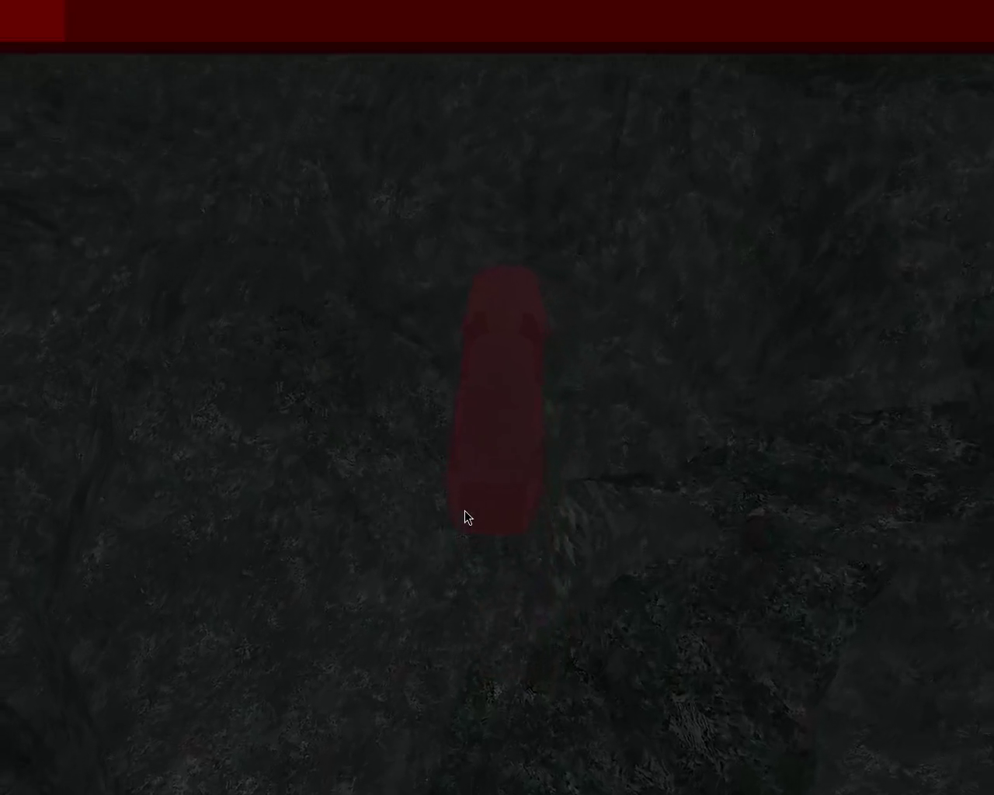
{"action": "key", "text": "Up"}
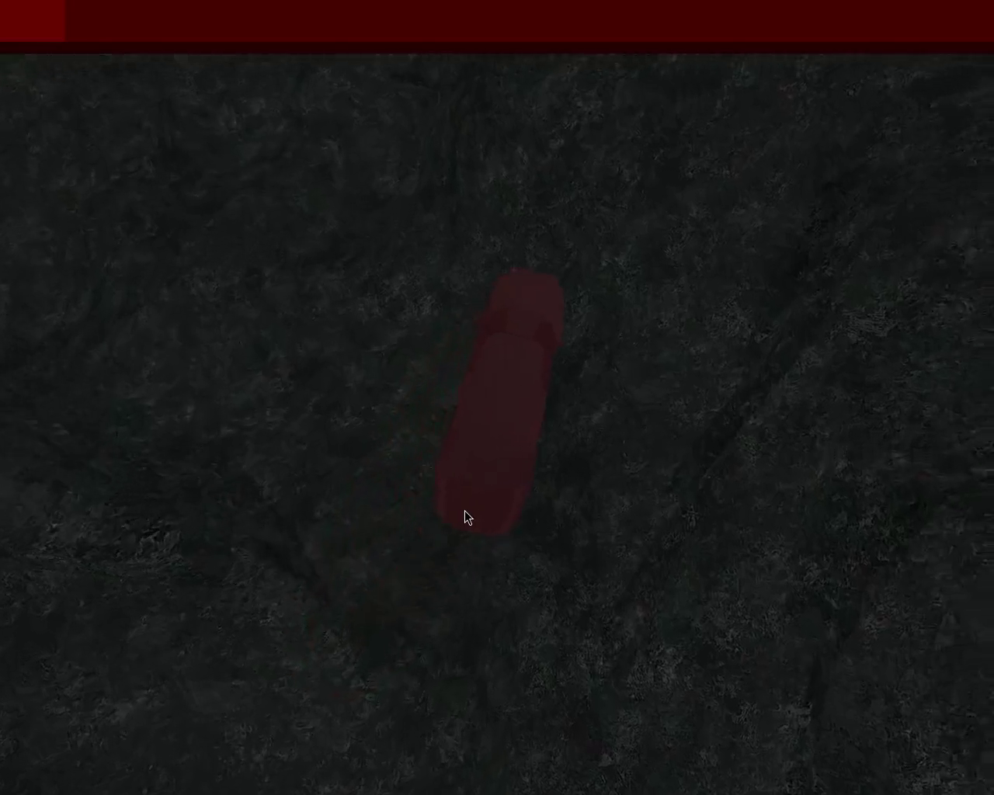
{"action": "key", "text": "Up"}
{"action": "key", "text": "Up"}
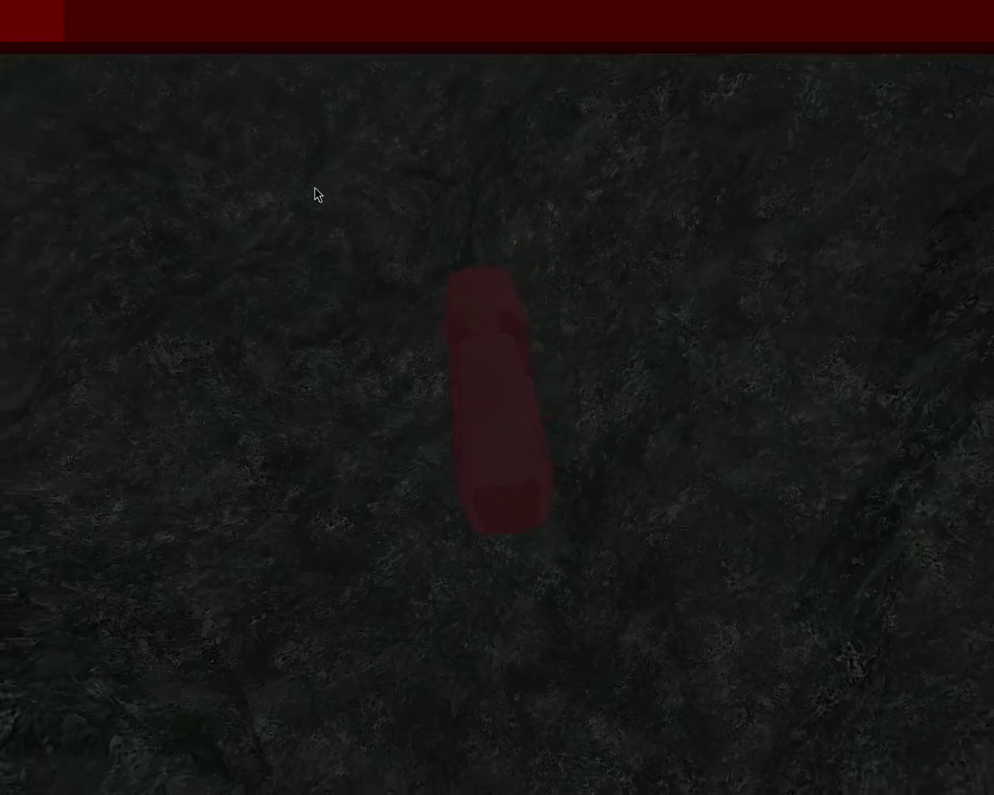
{"action": "key", "text": "Up"}
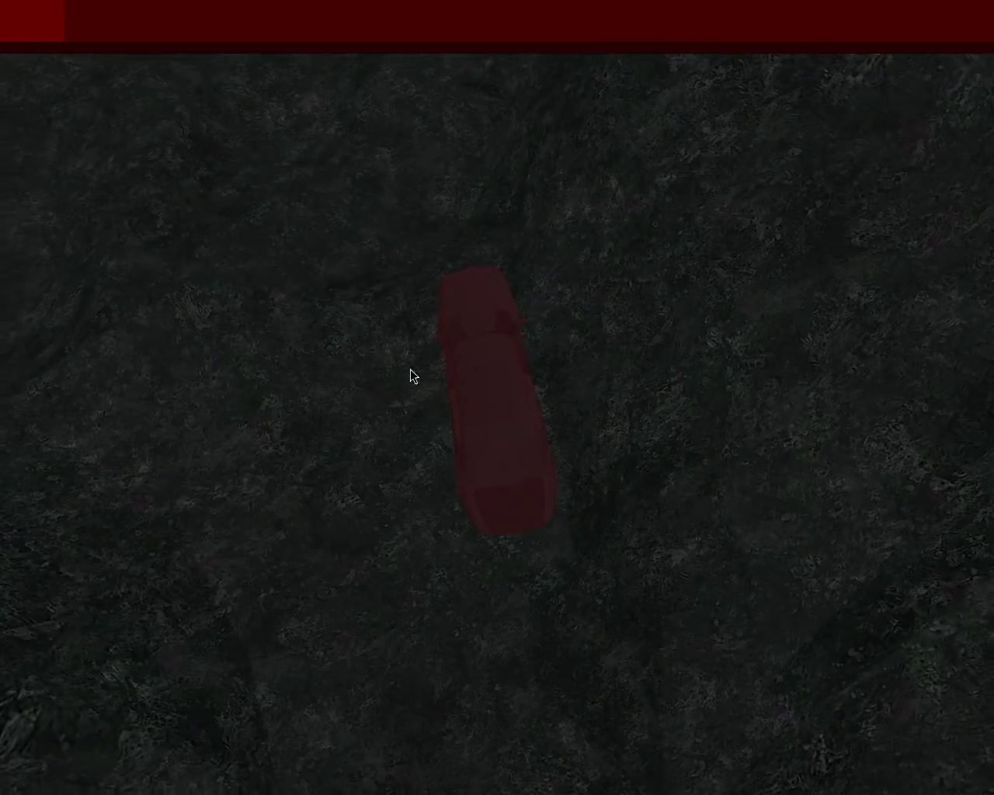
{"action": "key", "text": "Up"}
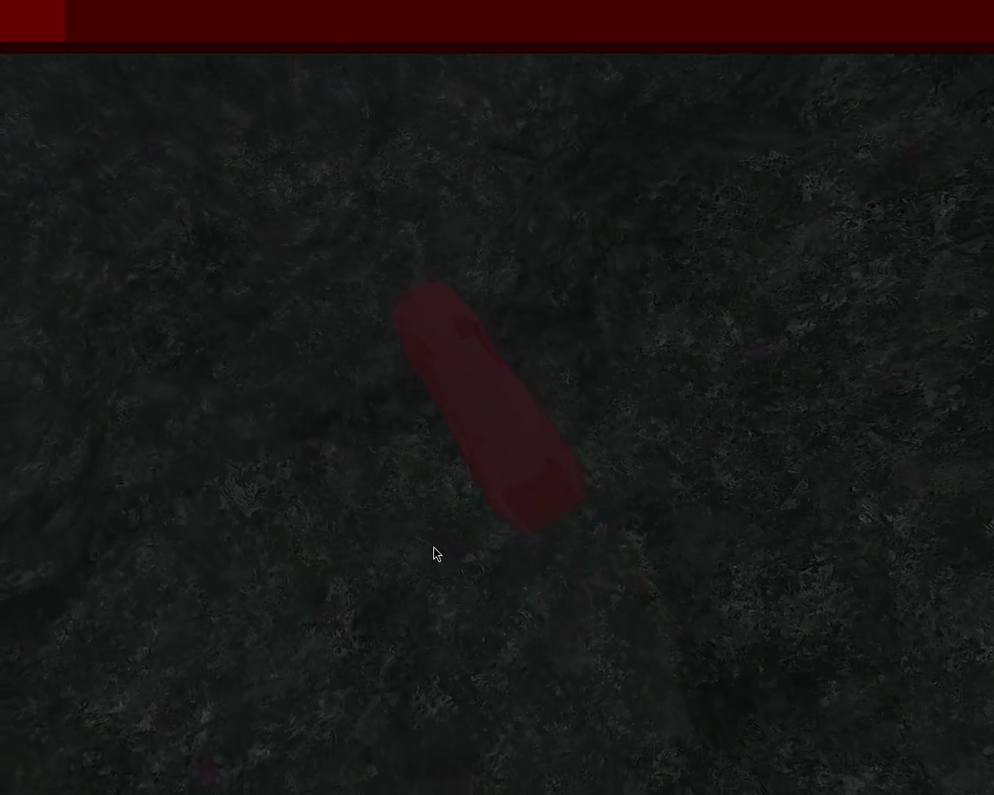
{"action": "key", "text": "Up"}
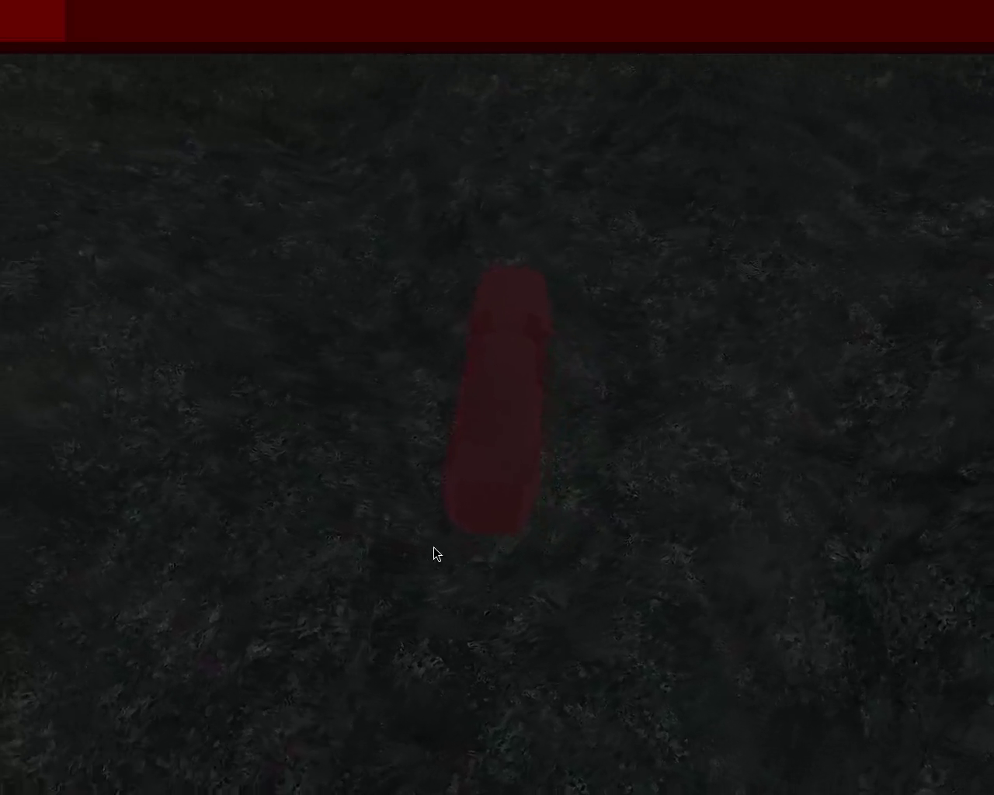
- Steer the car right into darker terrain, then back to the left
{"action": "key", "text": "Up"}
{"action": "key", "text": "Right"}
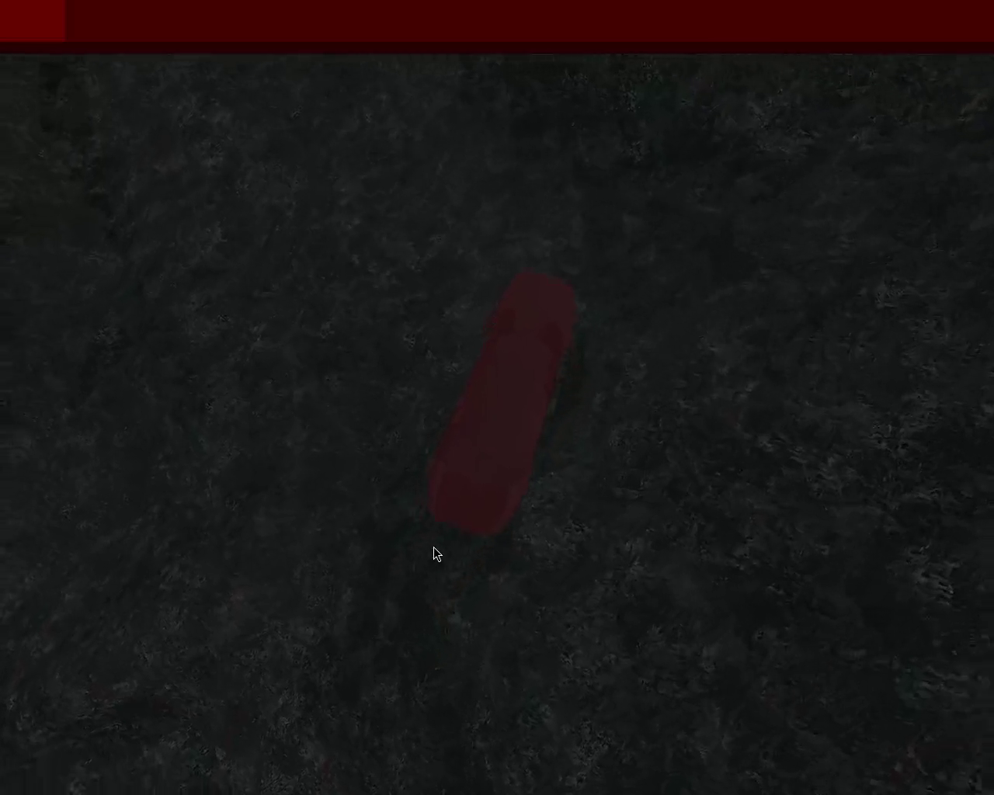
{"action": "key", "text": "Up"}
{"action": "key", "text": "Left"}
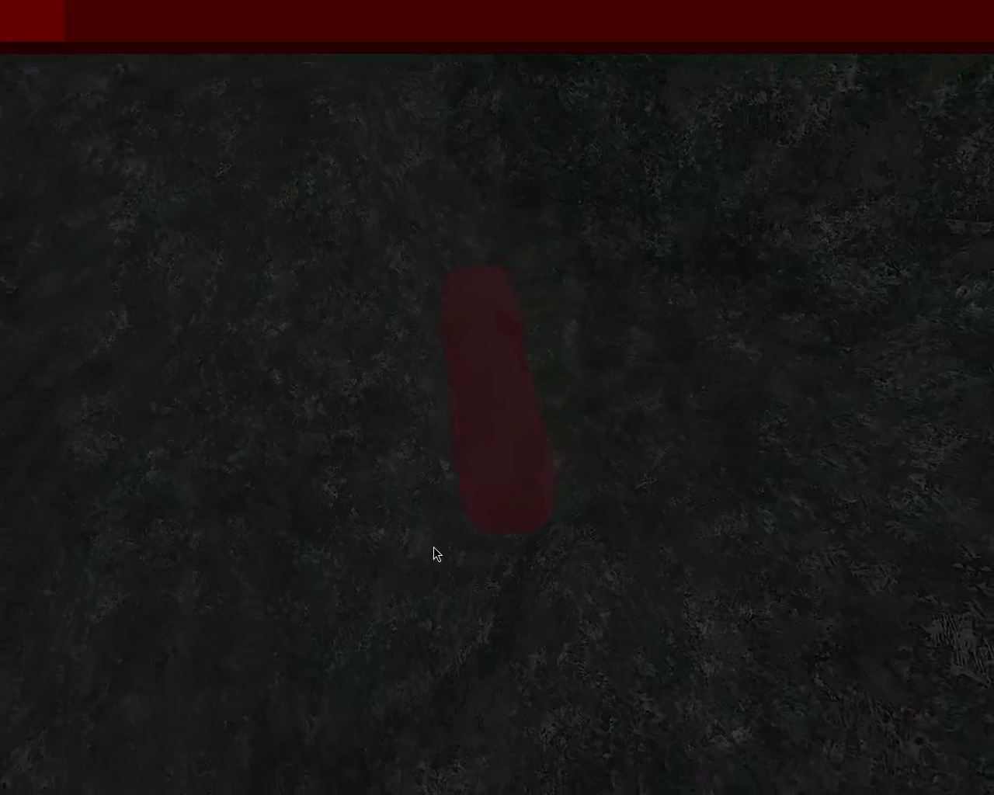
{"action": "key", "text": "Up"}
{"action": "key", "text": "Right"}
{"action": "key", "text": "Left"}
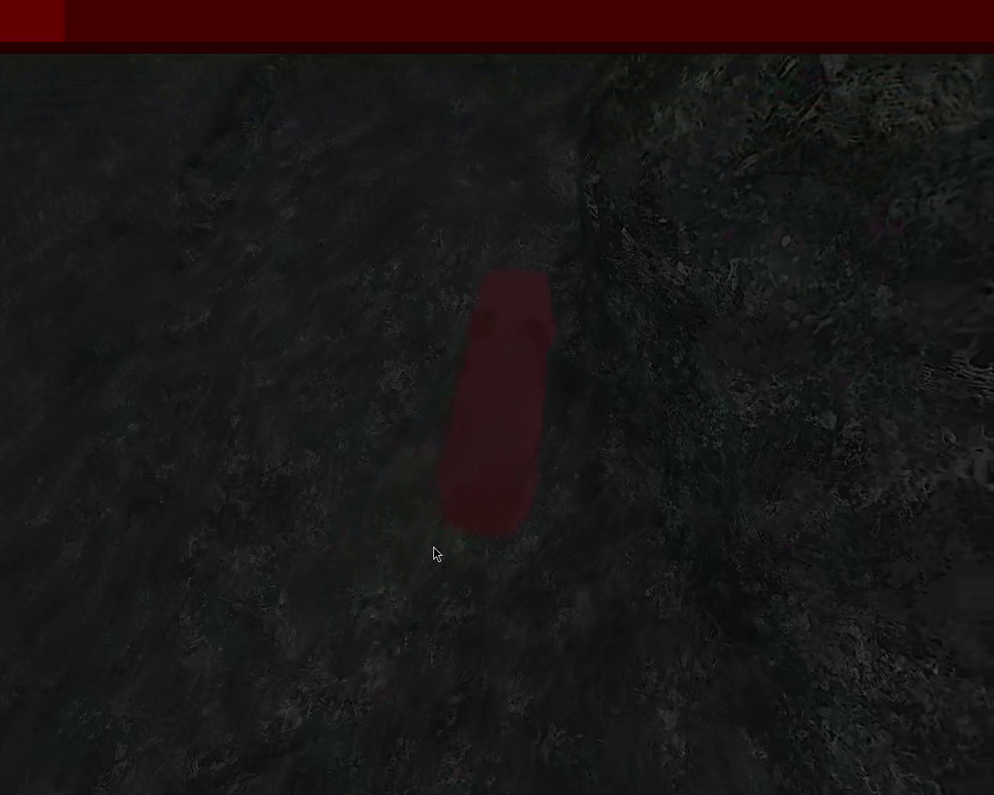
{"action": "key", "text": "Right"}
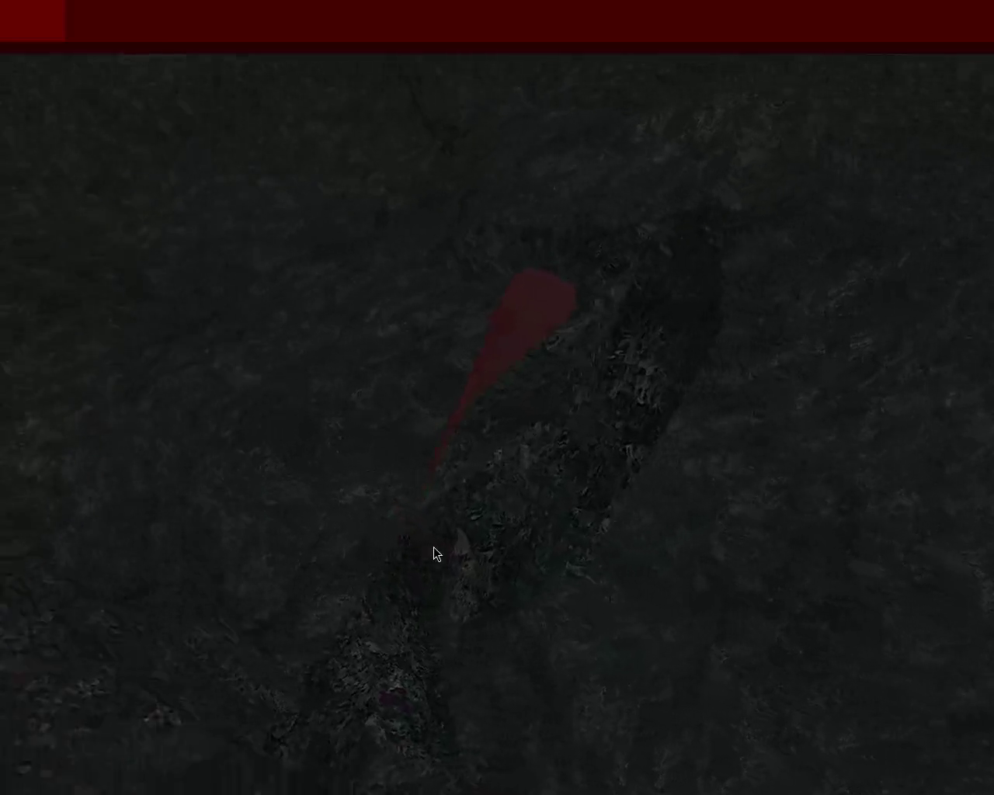
{"action": "key", "text": "Left"}
- Steer right and ease back straight, arriving at a steep dark rocky slope
{"action": "key", "text": "Left"}
{"action": "key", "text": "Right"}
{"action": "key", "text": "Left"}
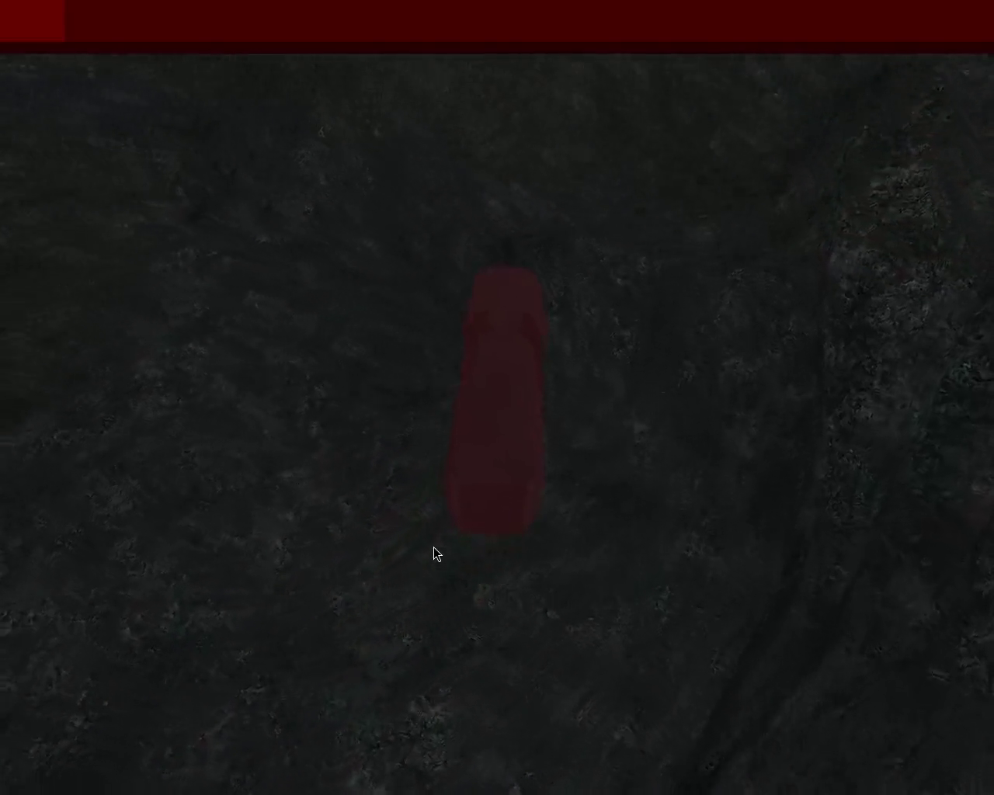
{"action": "key", "text": "Right"}
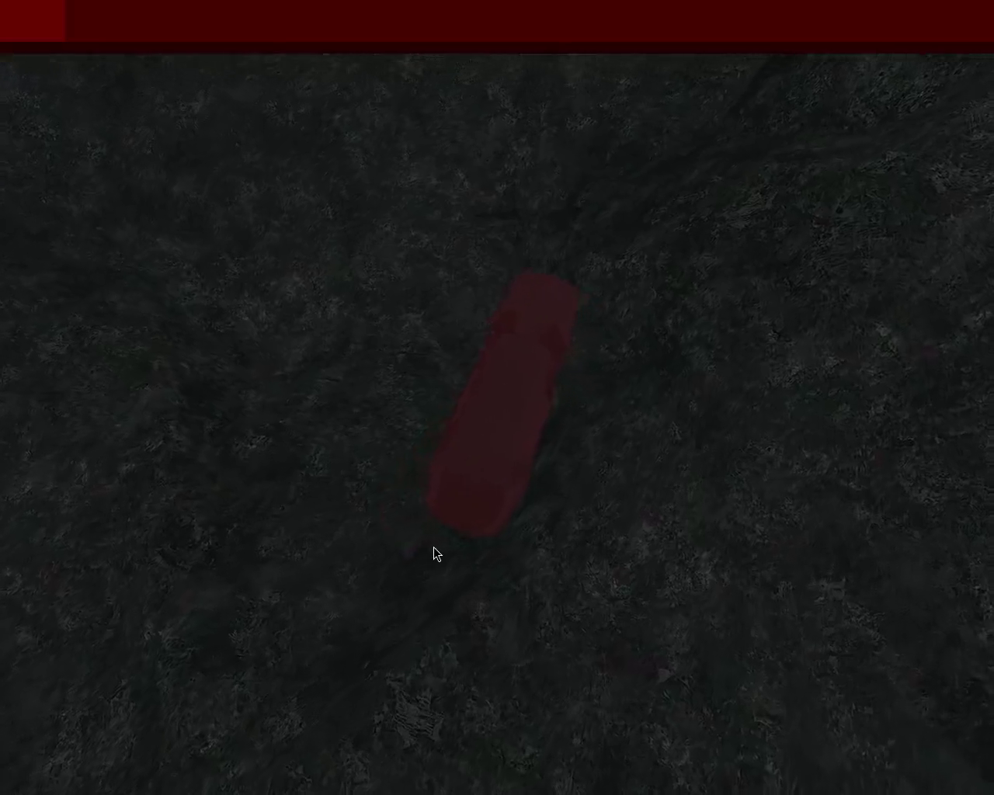
{"action": "key", "text": "Left"}
{"action": "key", "text": "Left"}
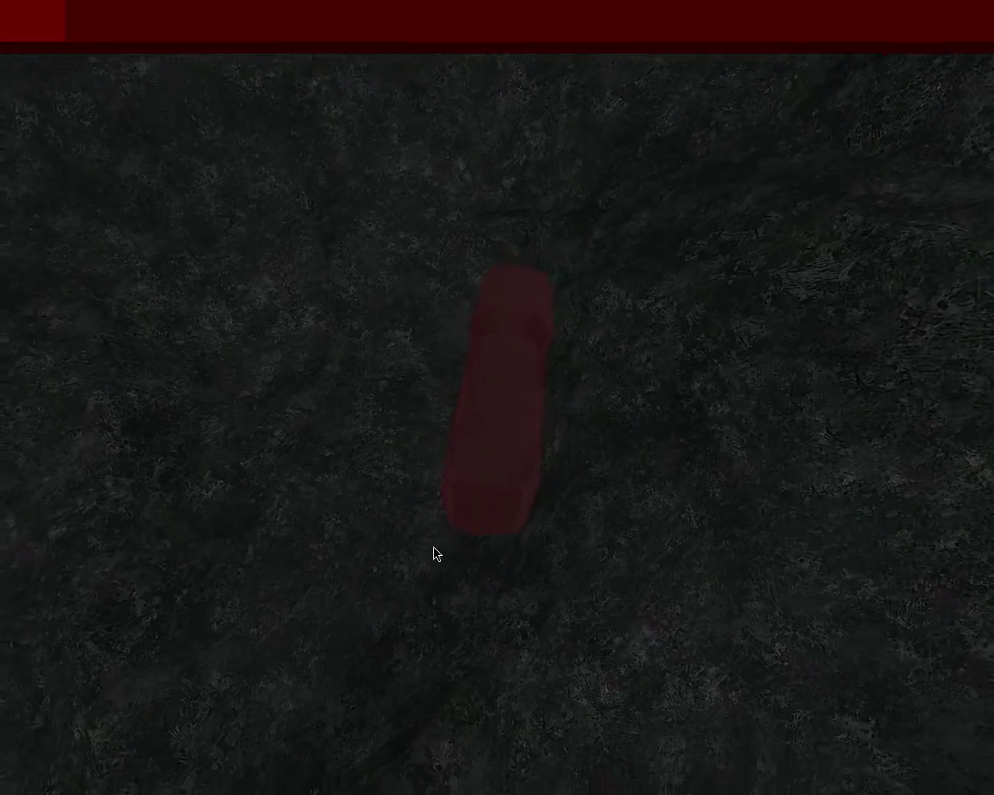
{"action": "key", "text": "Right"}
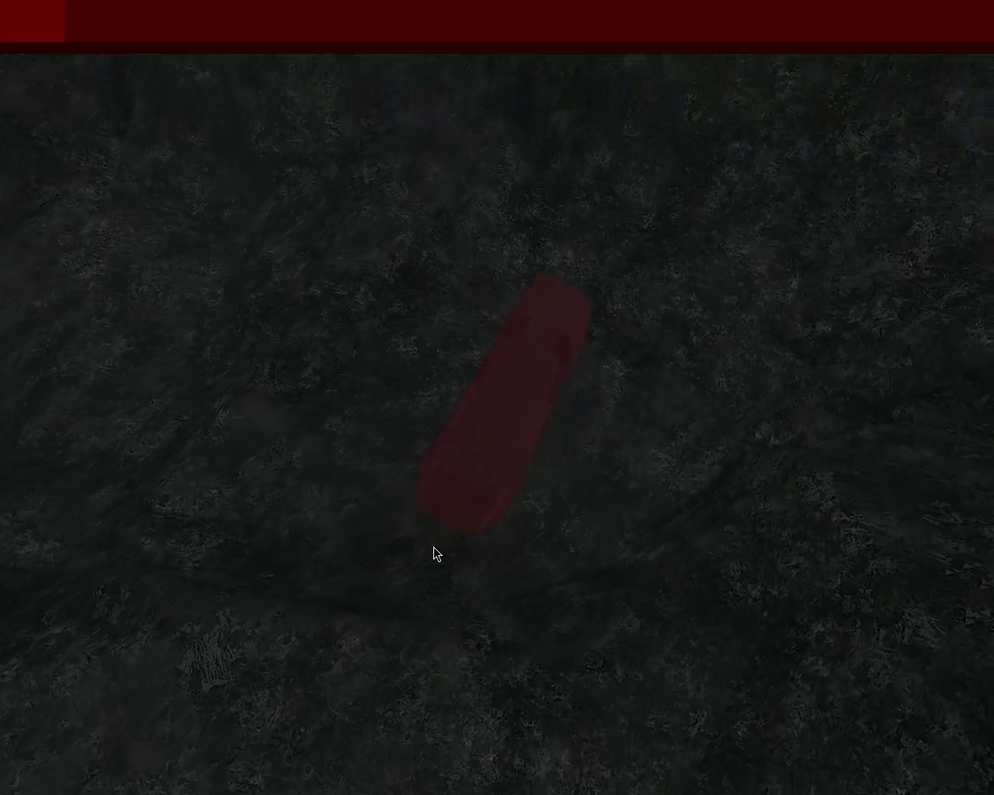
{"action": "key", "text": "Left"}
{"action": "key", "text": "Left"}
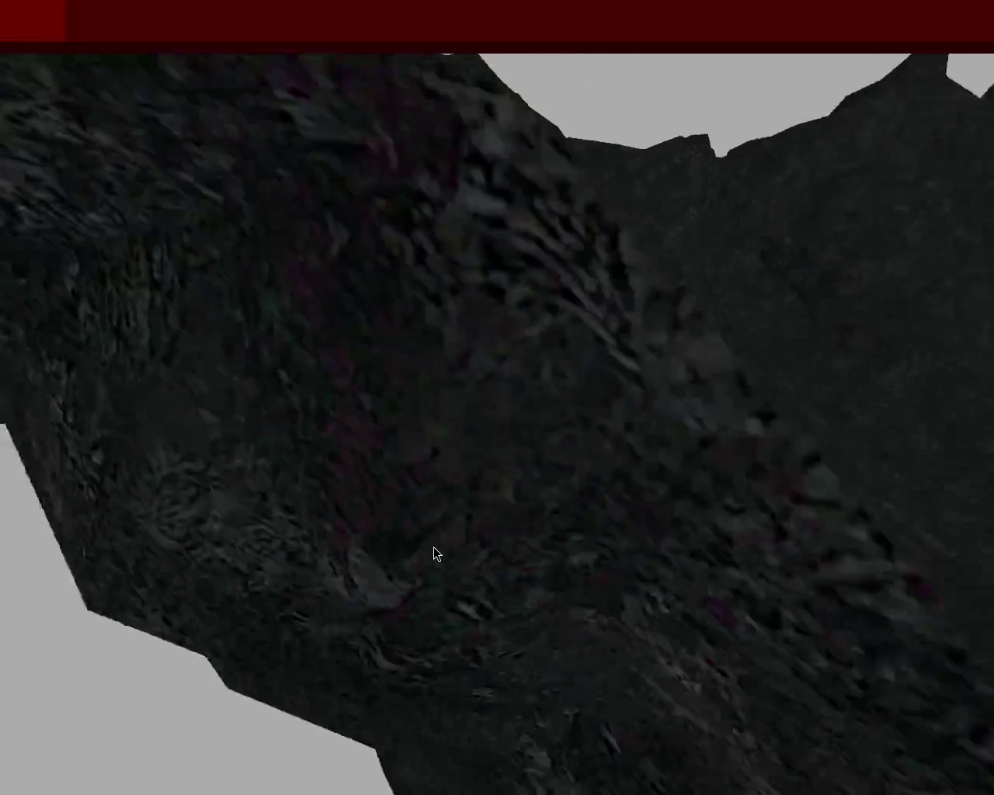
- Climb toward the rocky ridge crest, alternating right and left until facing up the dark gully
{"action": "key", "text": "Right"}
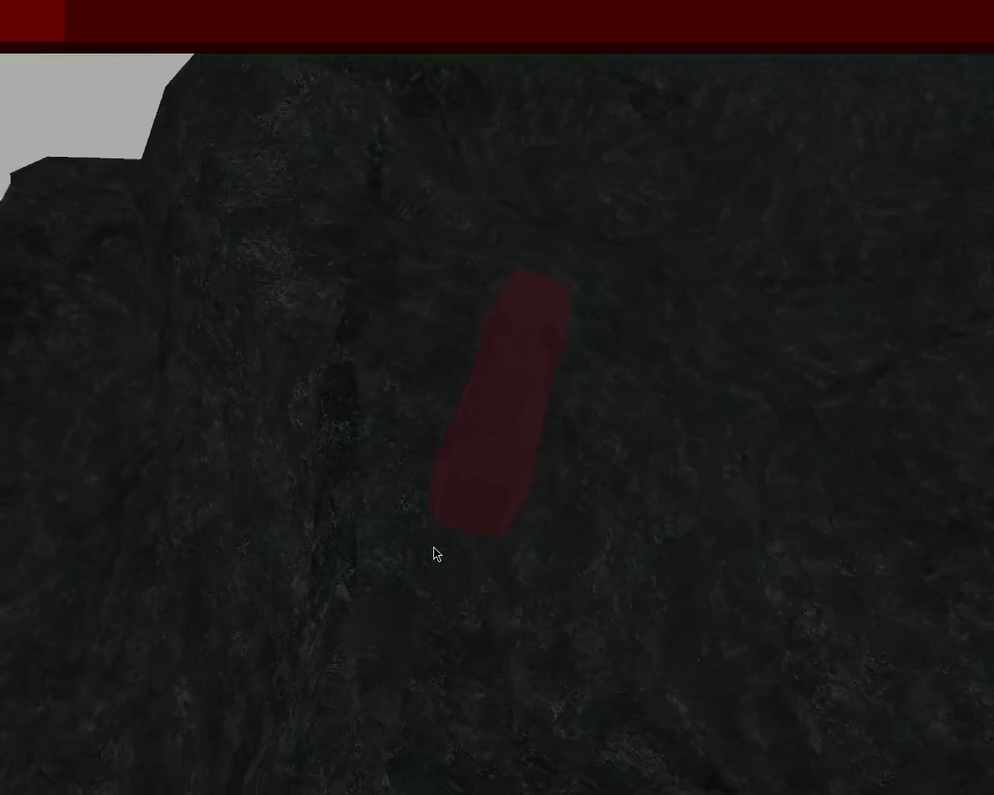
{"action": "key", "text": "Right"}
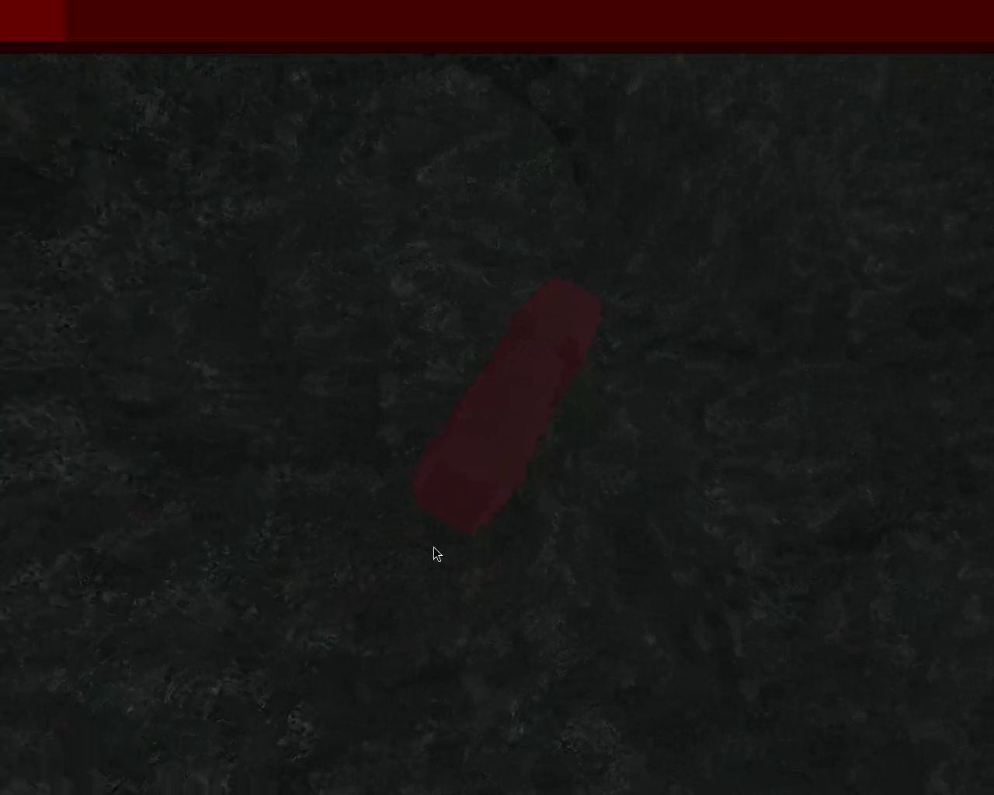
{"action": "key", "text": "Left"}
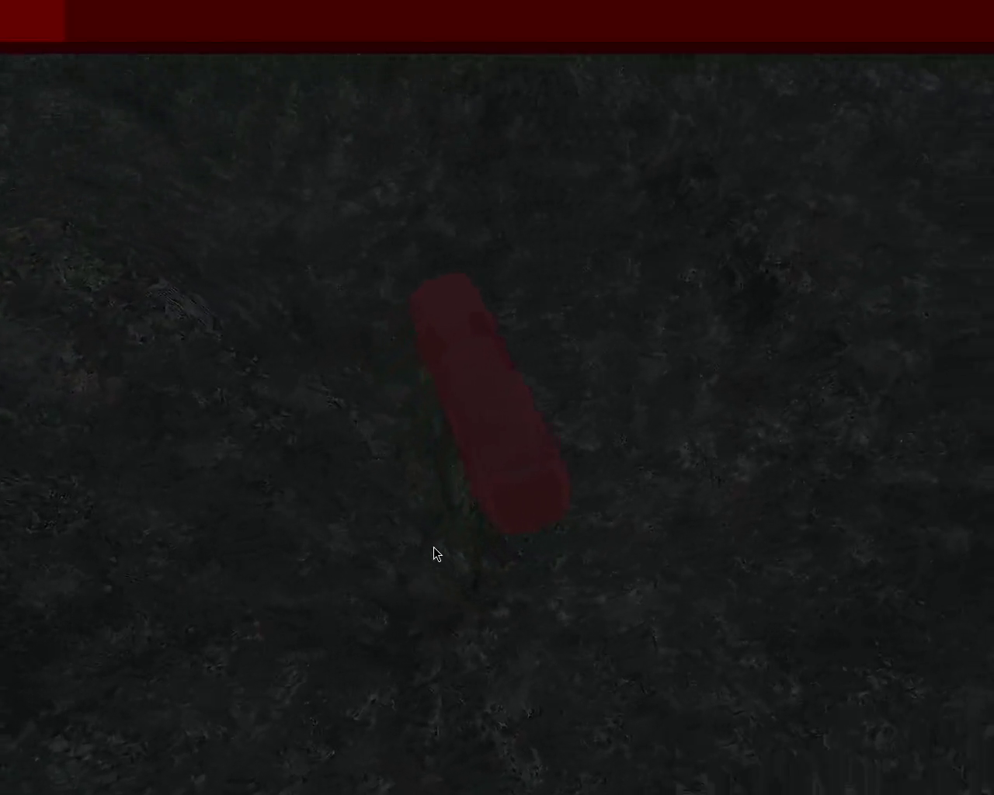
{"action": "key", "text": "Right"}
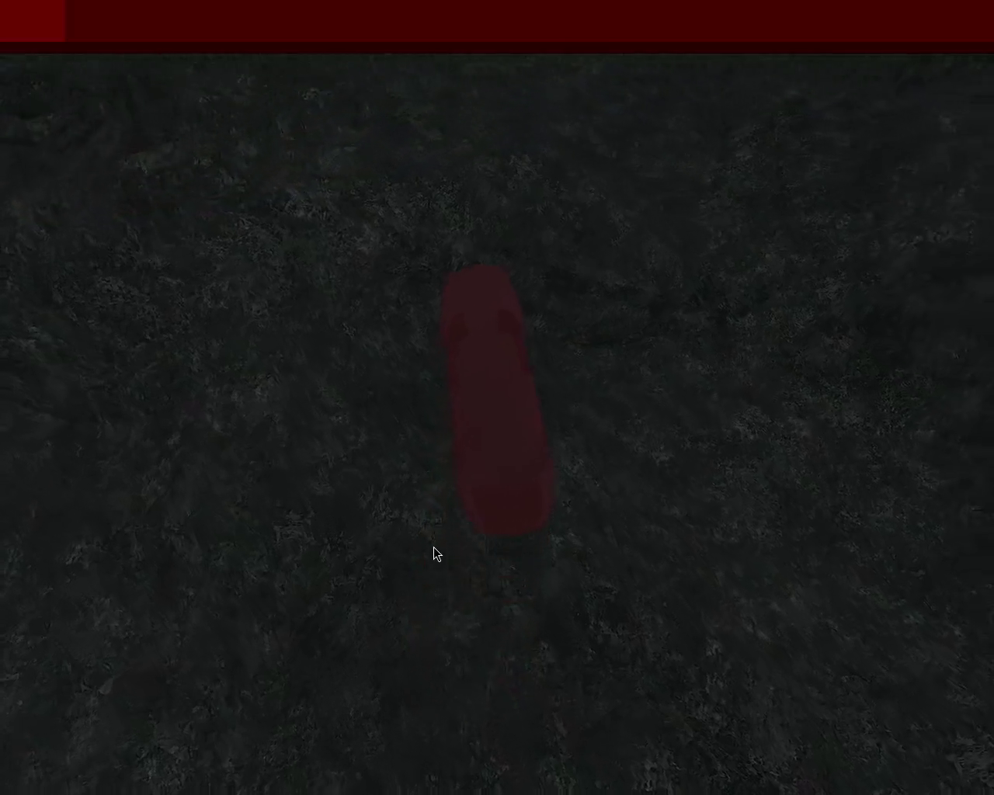
{"action": "key", "text": "Right"}
{"action": "key", "text": "Right"}
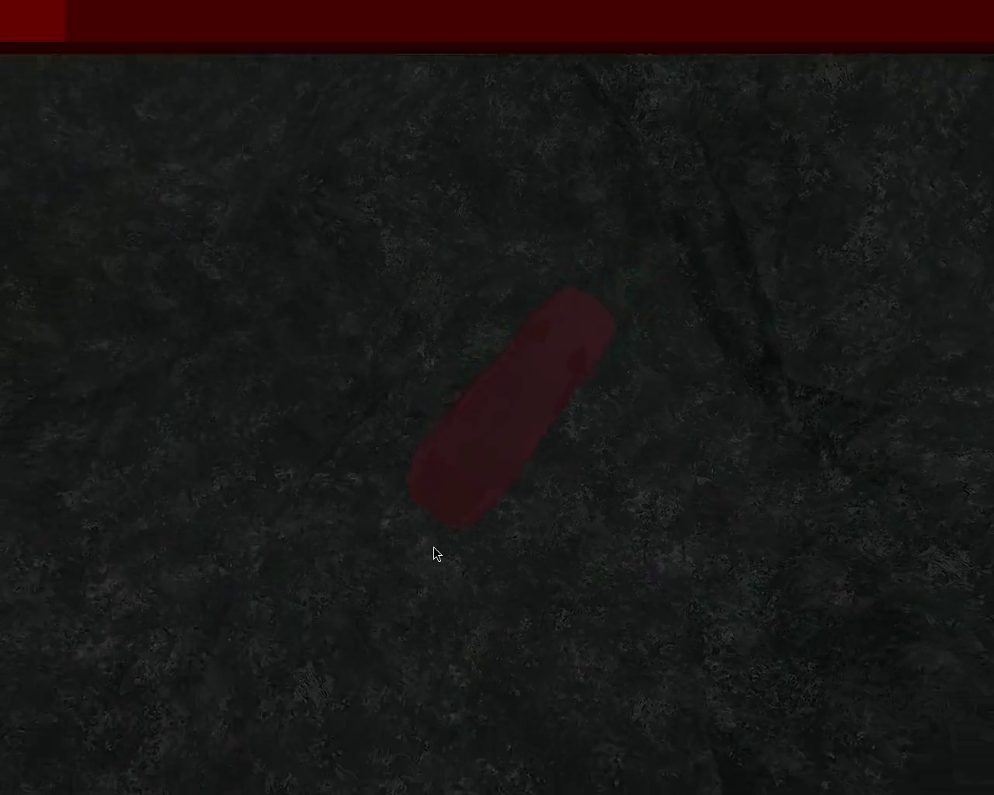
{"action": "key", "text": "Left"}
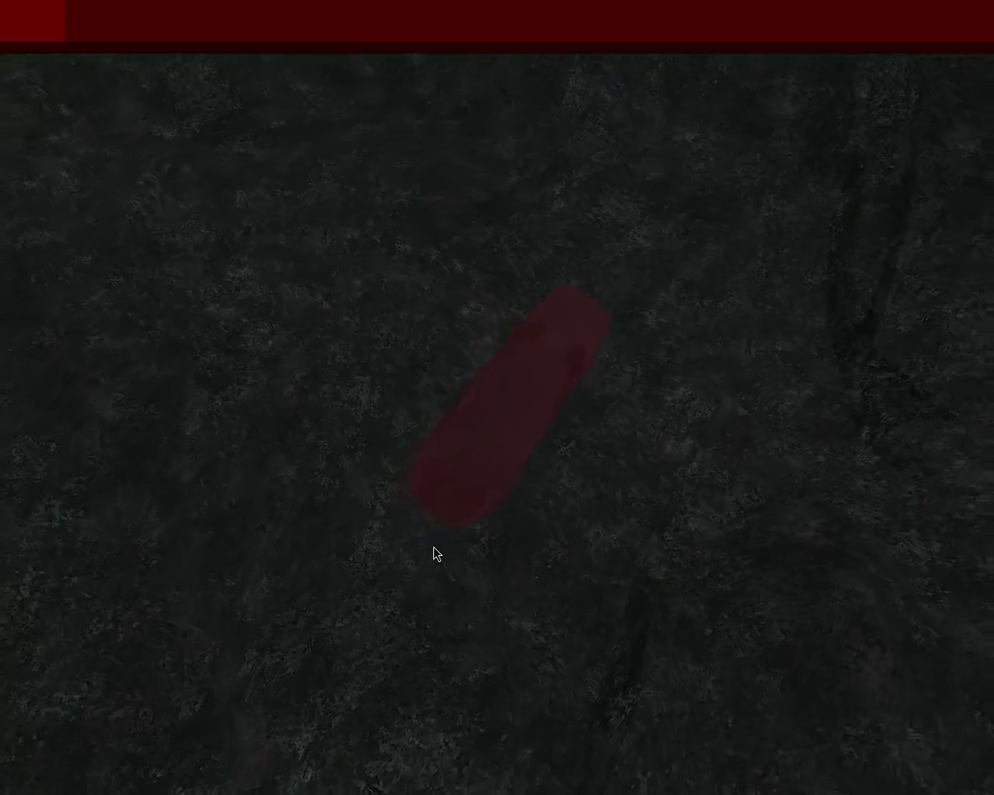
{"action": "key", "text": "Right"}
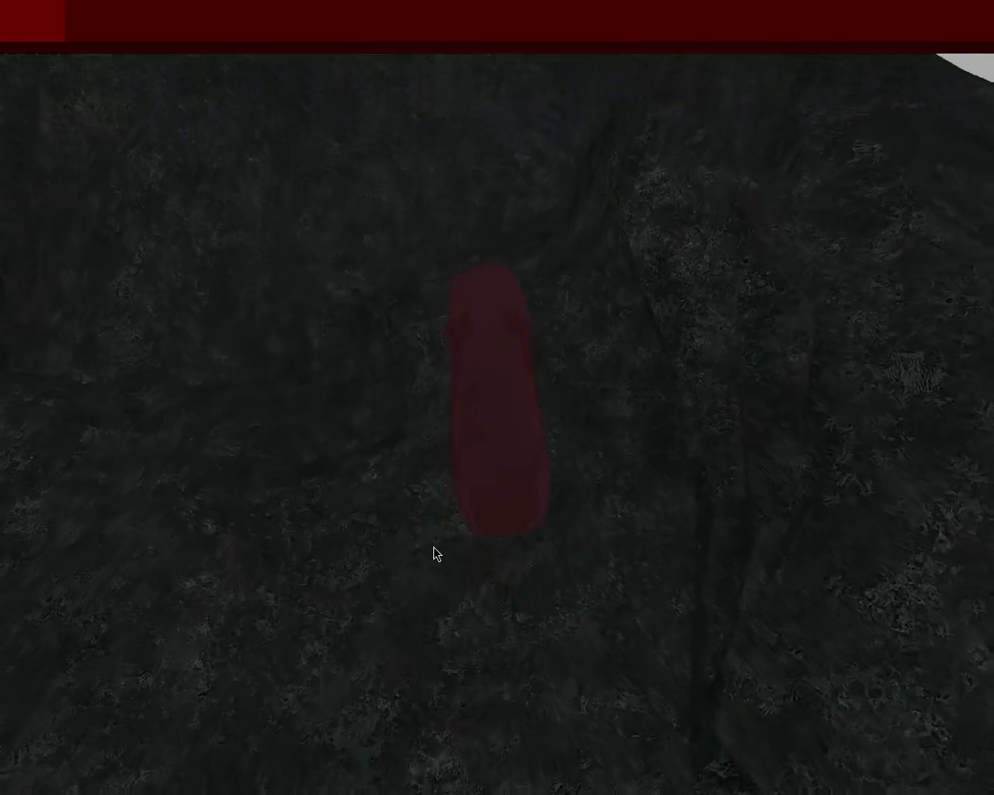
{"action": "key", "text": "Right"}
{"action": "key", "text": "Left"}
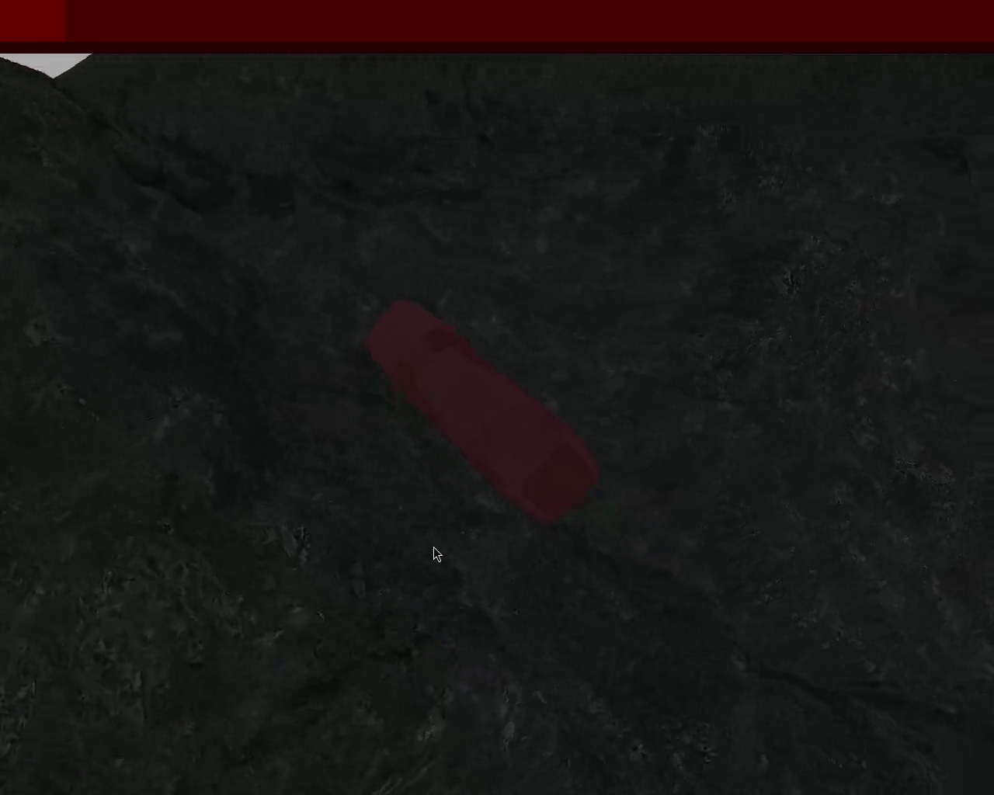
{"action": "key", "text": "Right"}
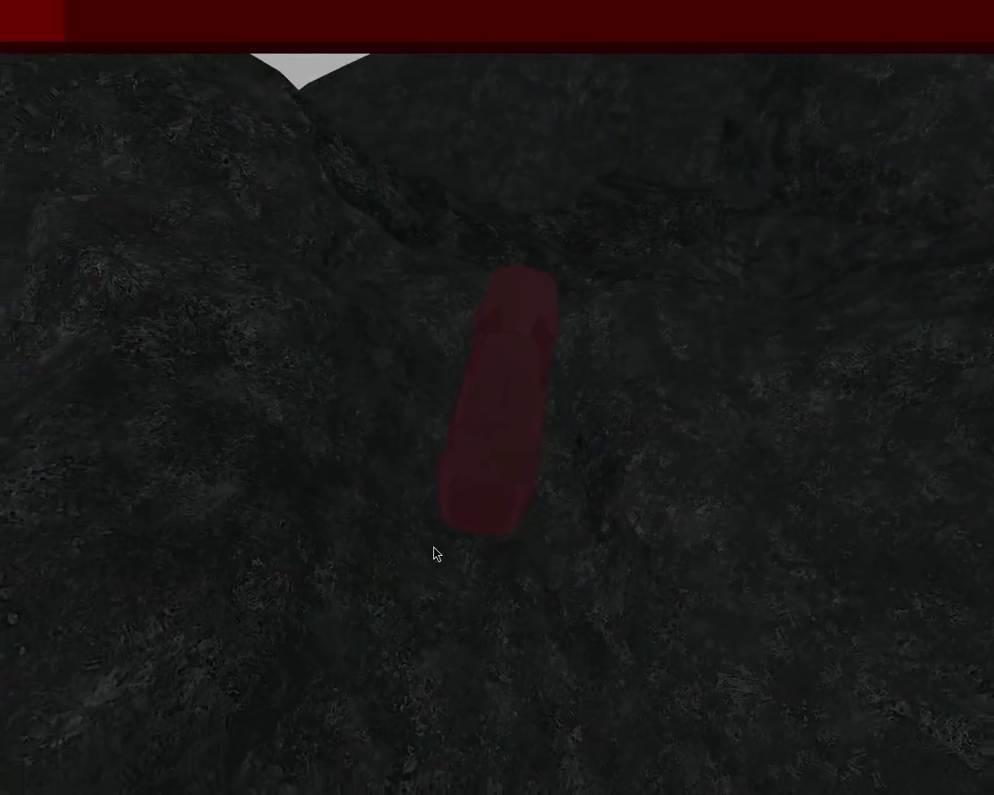
{"action": "key", "text": "Left"}
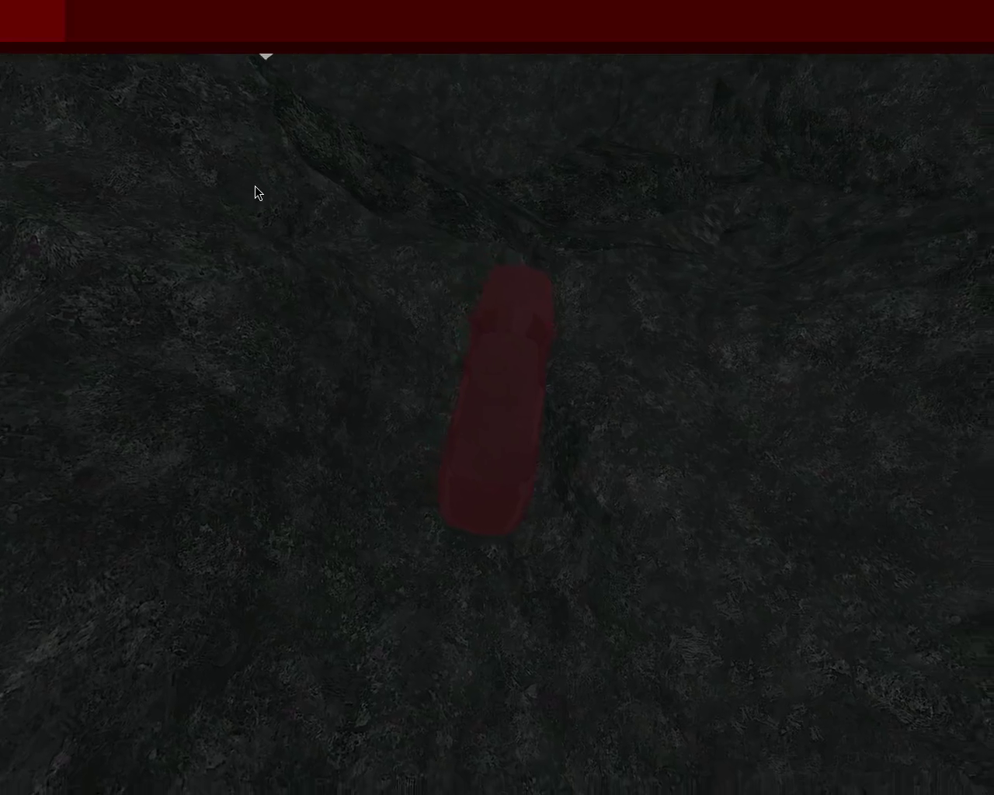